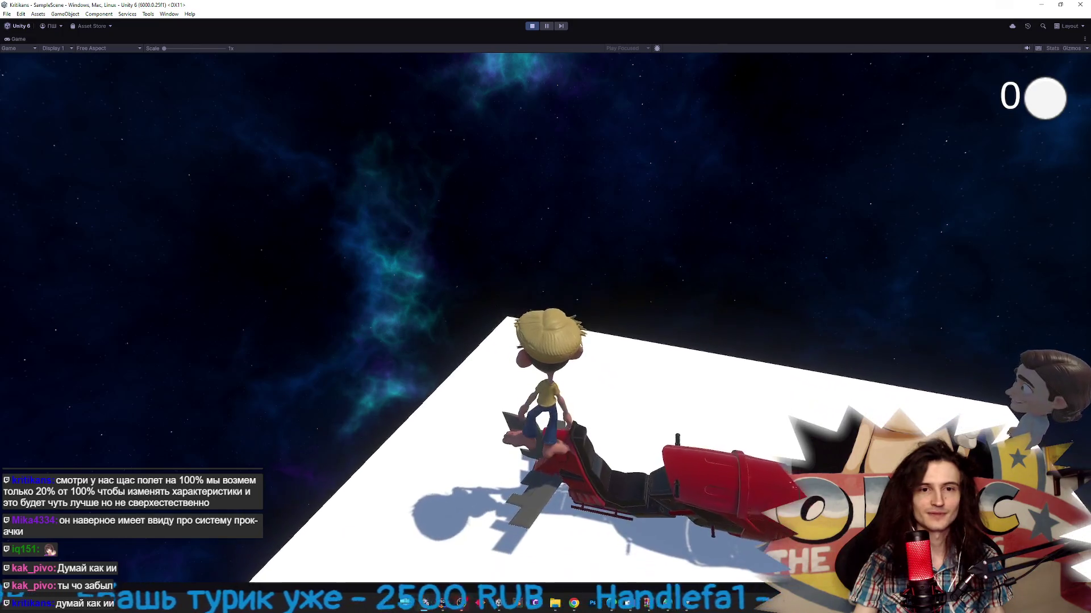
- Stop Play mode and inspect the Bike, HorizontalAxis, System and Level objects
key(ctrl+p)
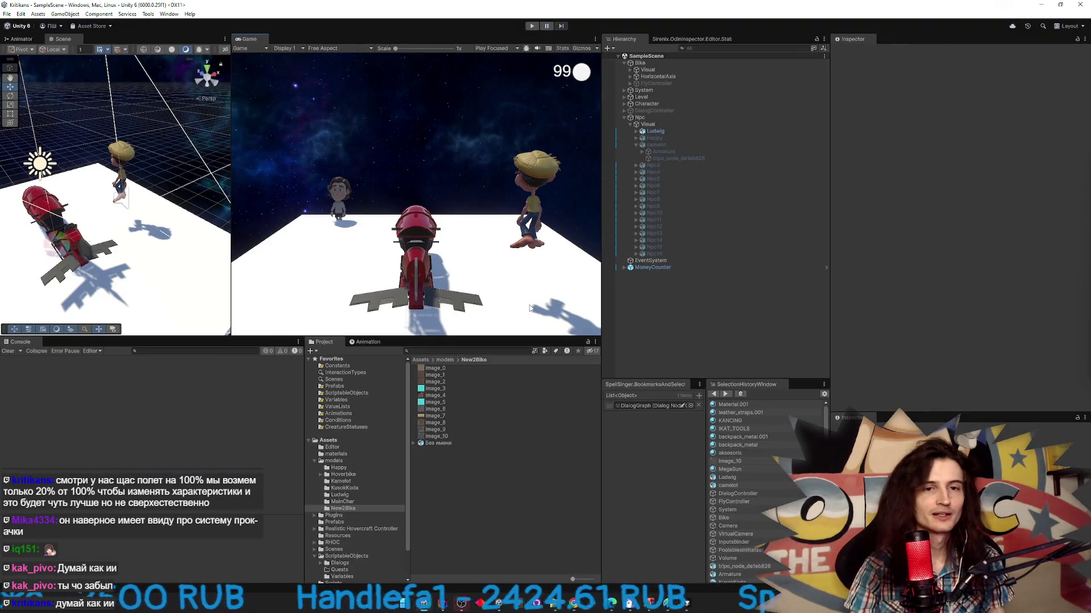
click(666, 63)
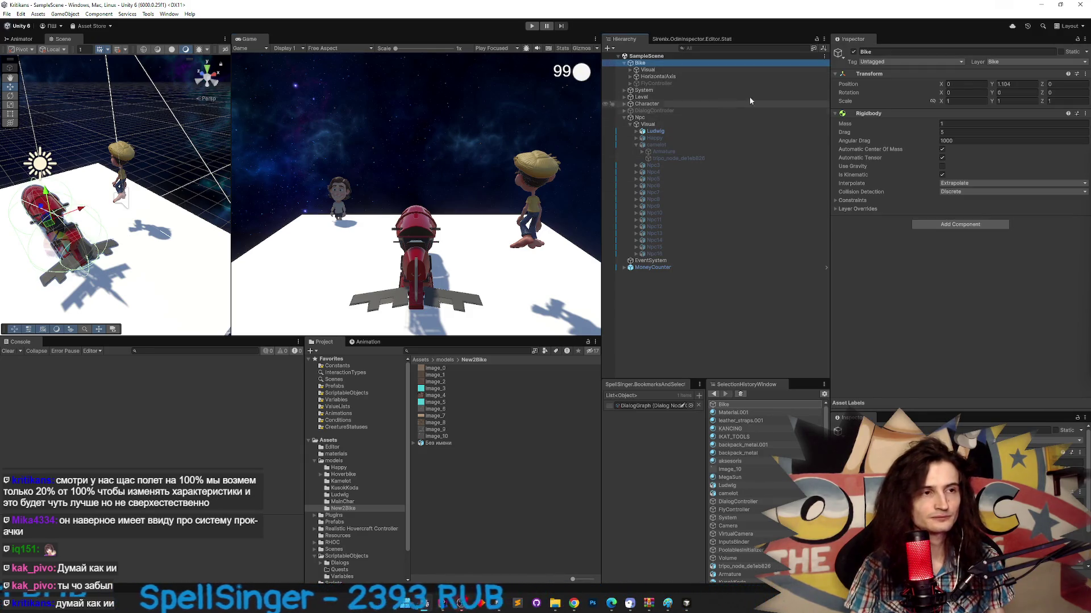
click(680, 77)
click(674, 91)
click(673, 98)
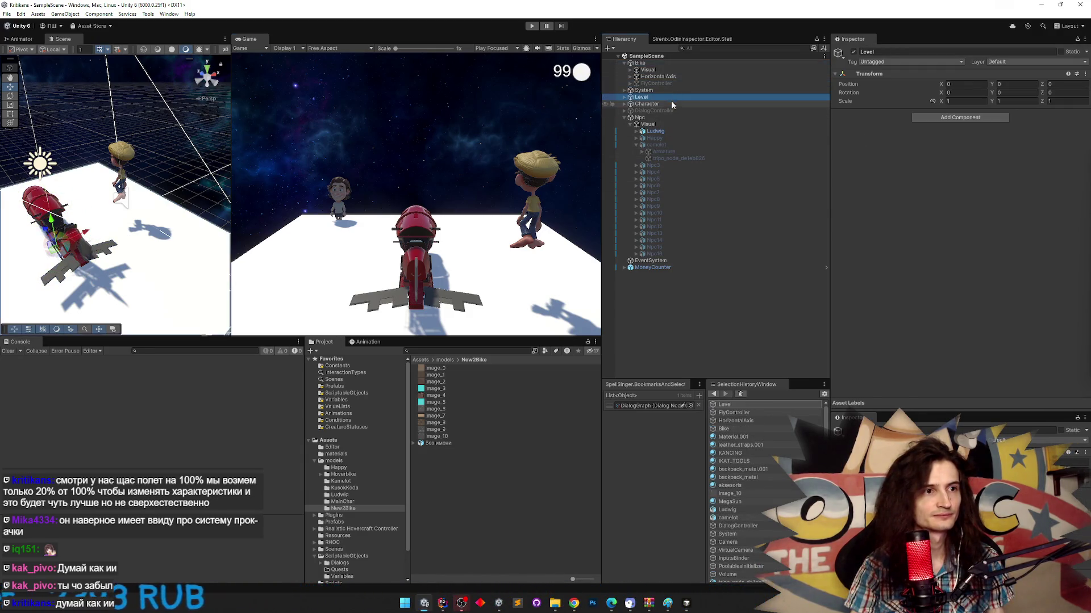
- Select FlyController to show its Fly Controller settings and begin editing X Speed
click(672, 103)
click(671, 111)
click(679, 91)
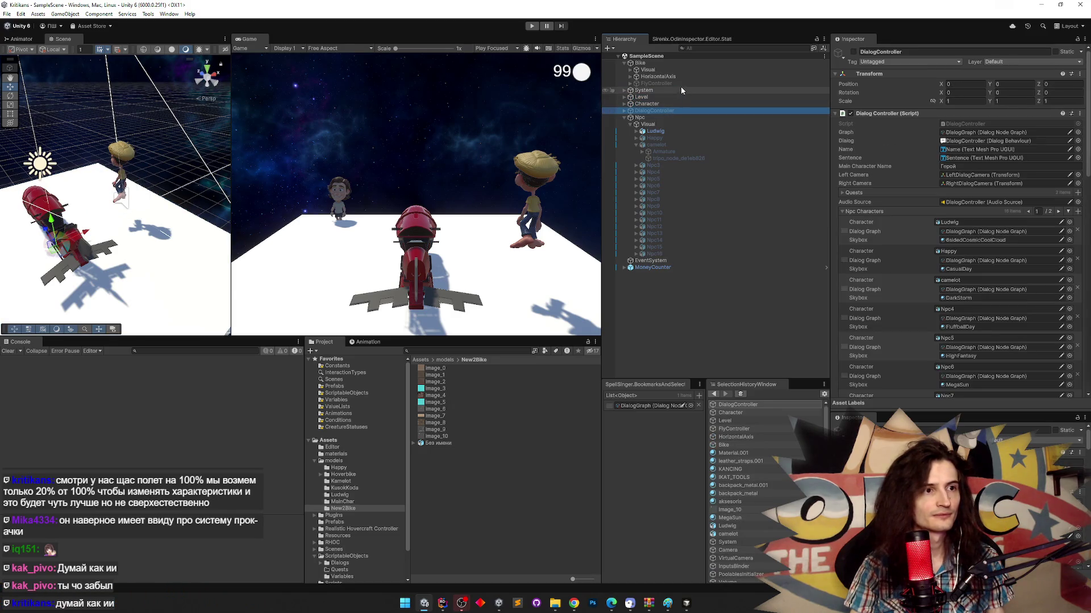
click(688, 77)
click(692, 84)
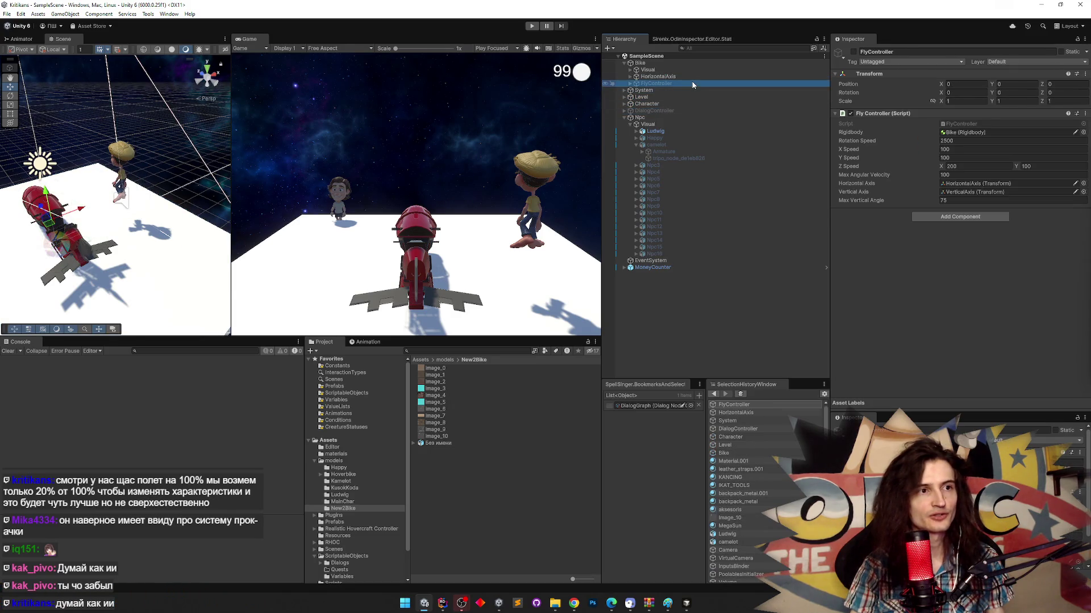
click(965, 149)
- Set Fly Controller X Speed to 20, Y Speed to 20 and Z Speed X to 40
key(Right)
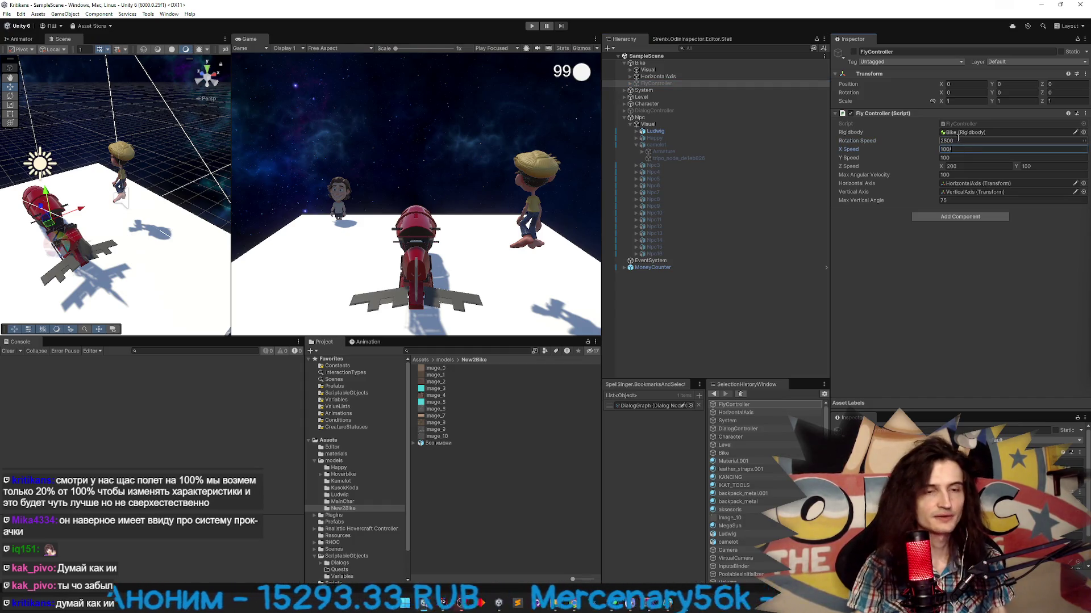
key(BackSpace)
key(BackSpace)
key(BackSpace)
text(20)
click(956, 157)
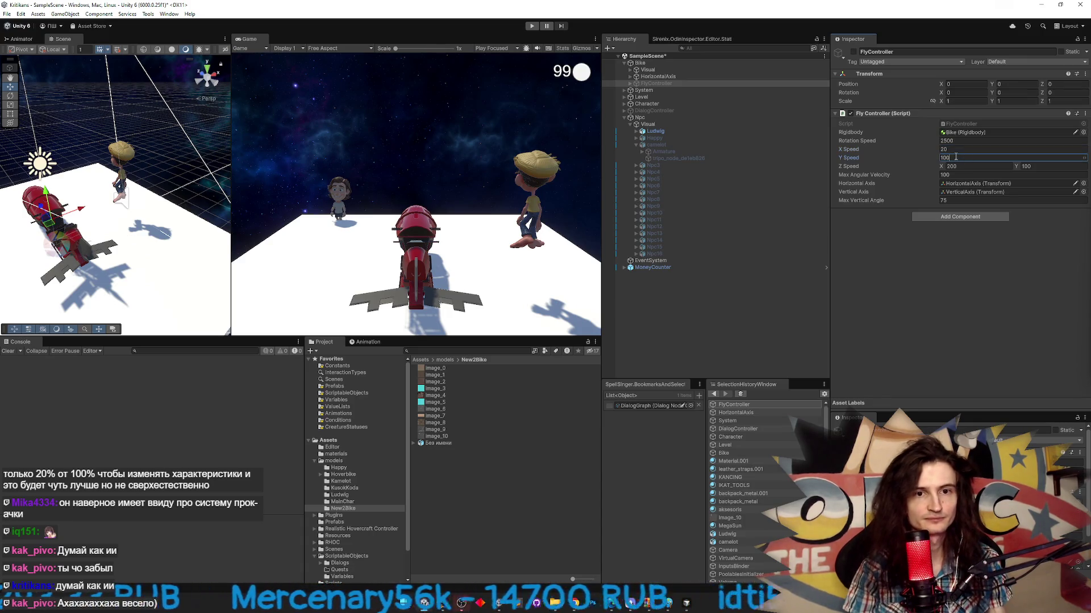
key(BackSpace)
key(BackSpace)
key(BackSpace)
text(20)
click(981, 166)
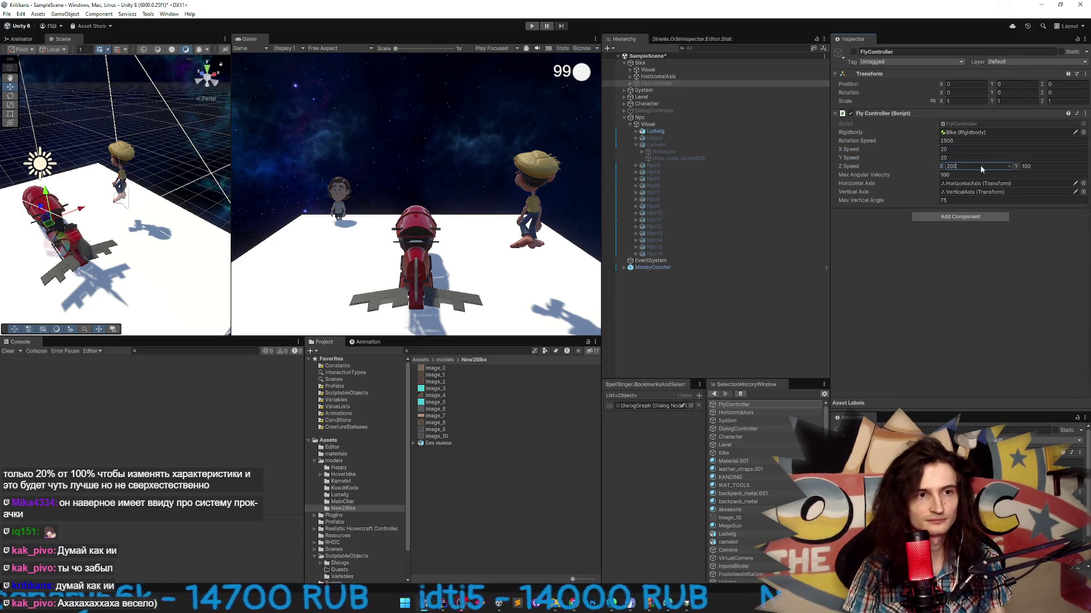
key(BackSpace)
key(BackSpace)
key(BackSpace)
text(40)
- Set Z Speed Y to 20 and Max Angular Velocity to 20
click(1044, 165)
click(1027, 165)
key(BackSpace)
key(BackSpace)
key(BackSpace)
text(20)
click(960, 175)
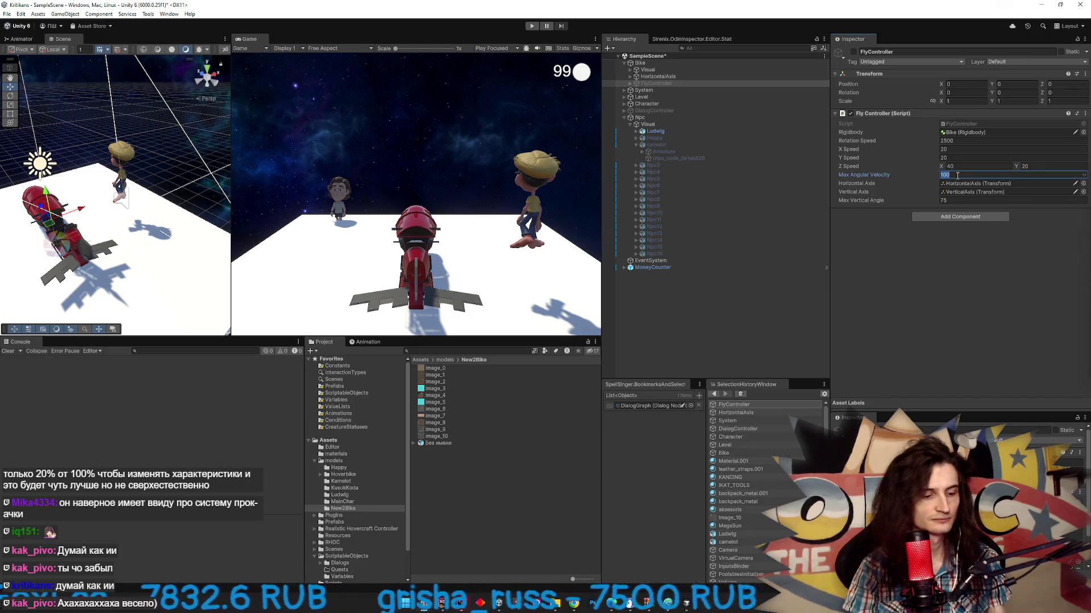
text(75)
key(ctrl+p)
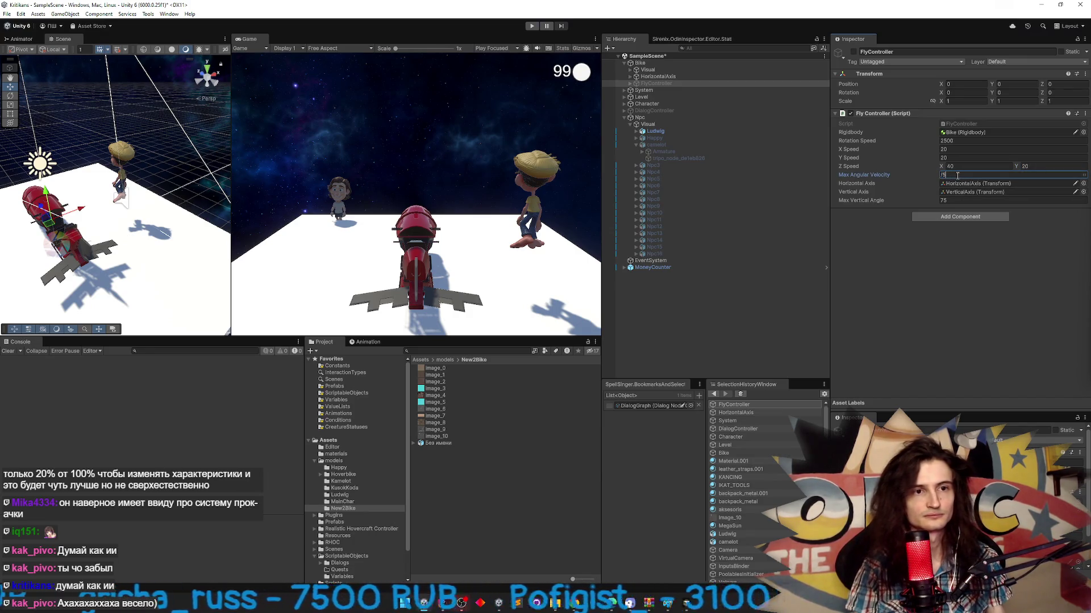
key(ctrl+p)
click(967, 175)
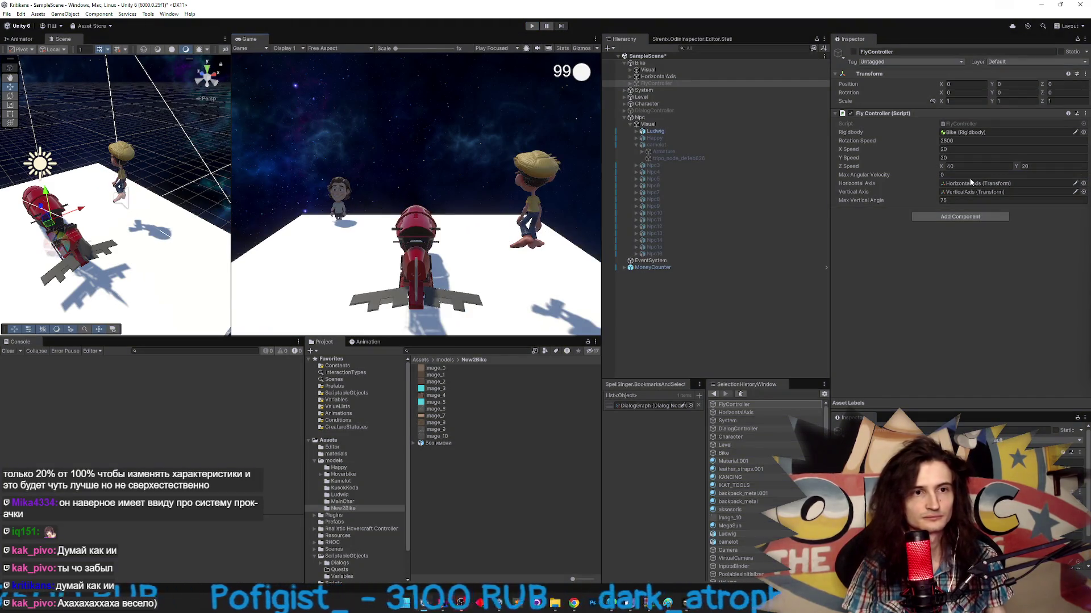
text(20)
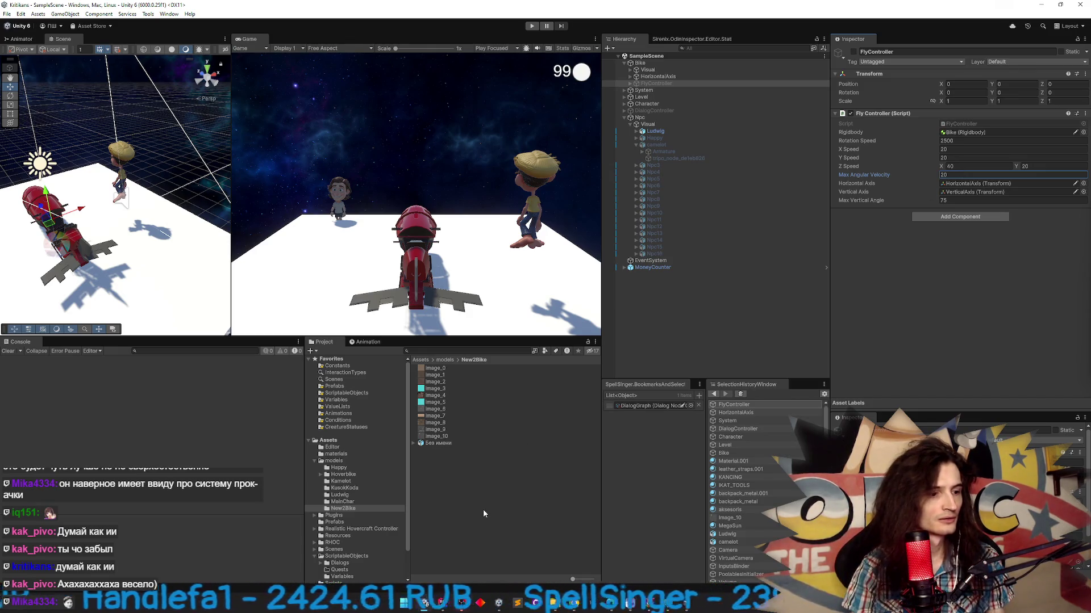
- Ask the Cursor agent whether it can create ScriptableObject instances, then return to Unity
click(686, 603)
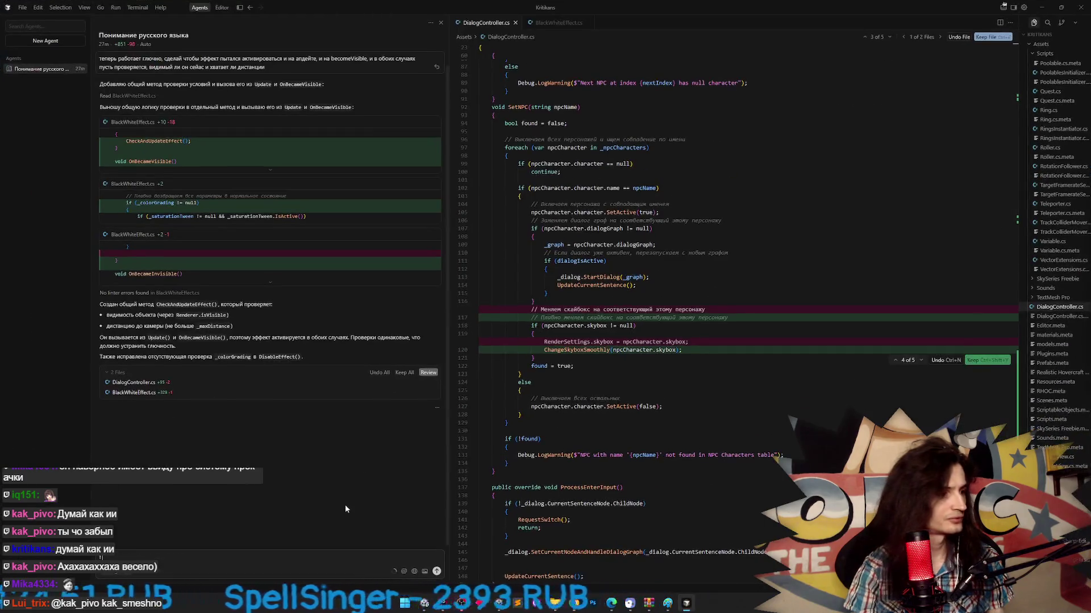
text(а создавать экземпляры скриптабл)
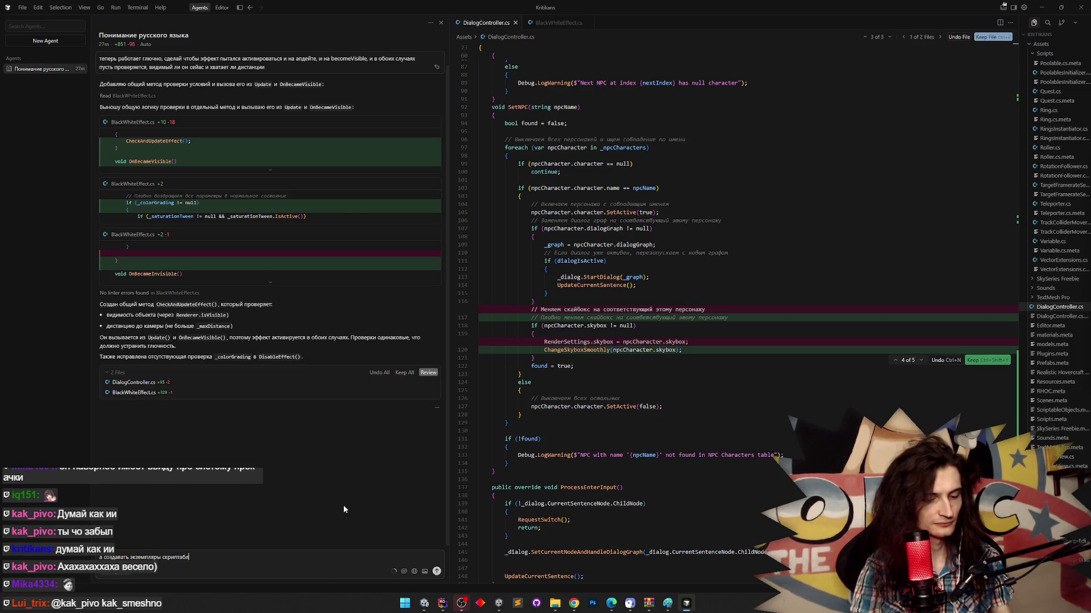
text(ов мжешь?)
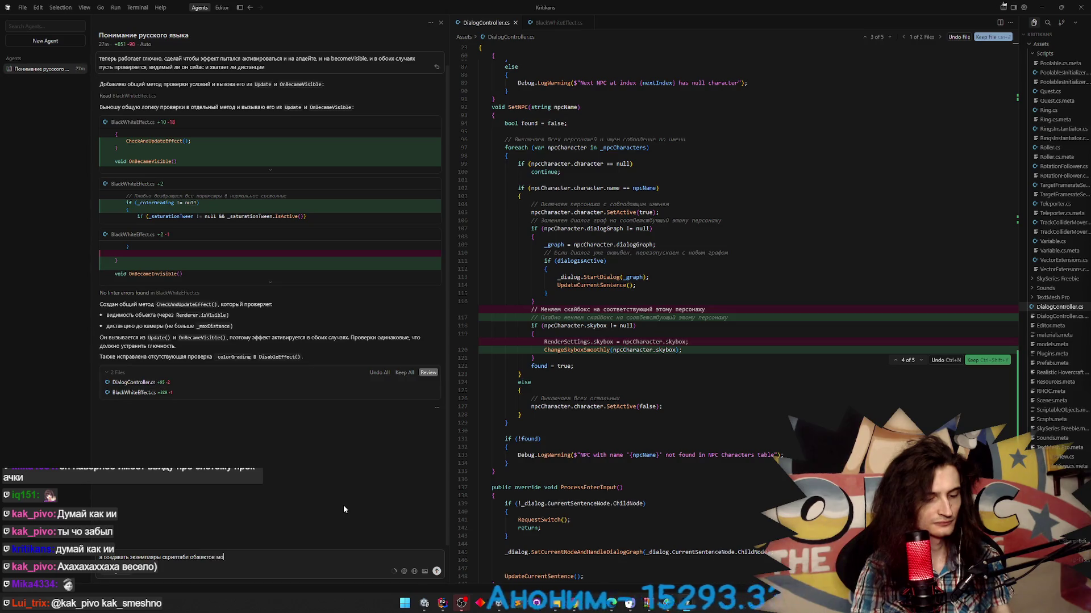
key(Left)
key(Left)
key(Left)
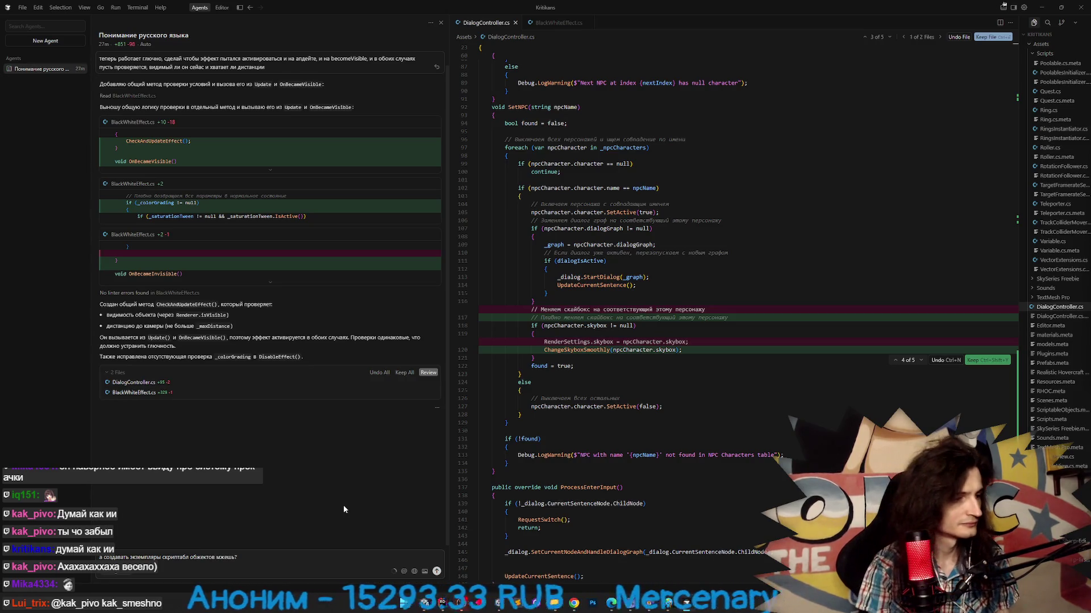
text(о)
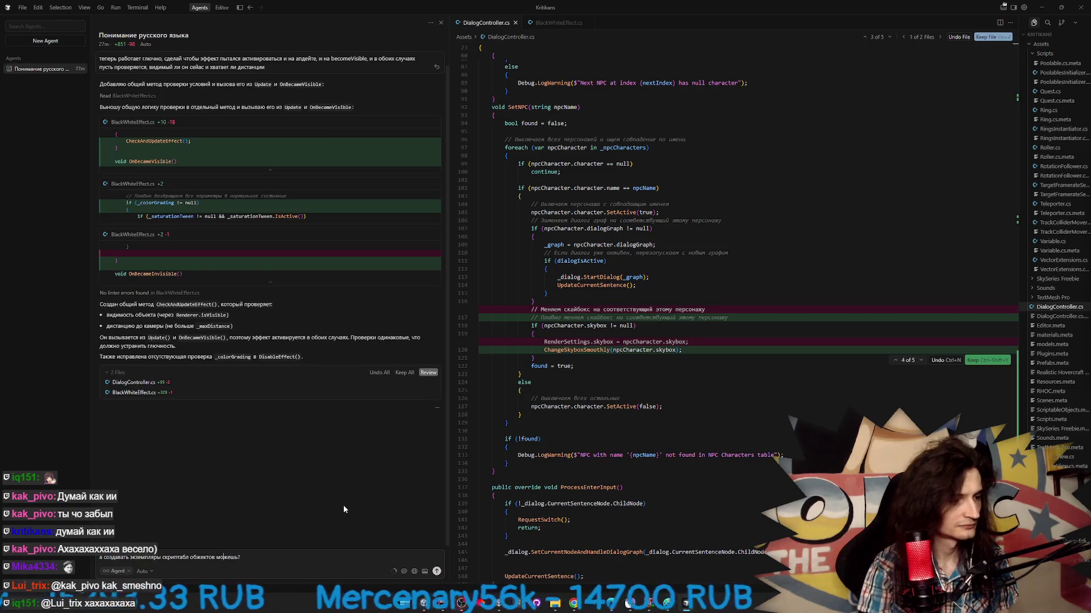
key(Return)
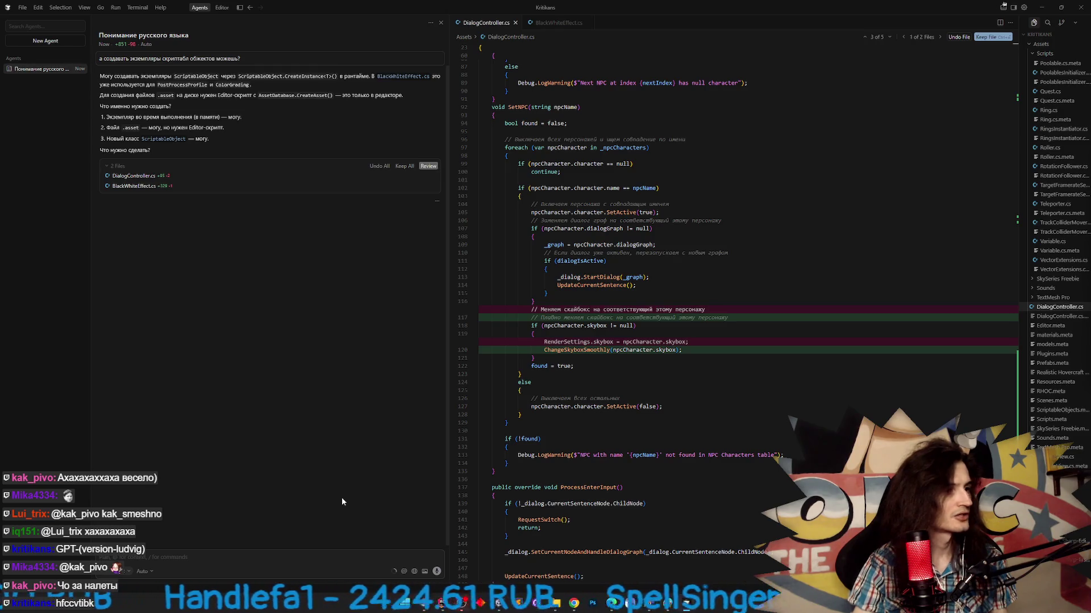
click(432, 608)
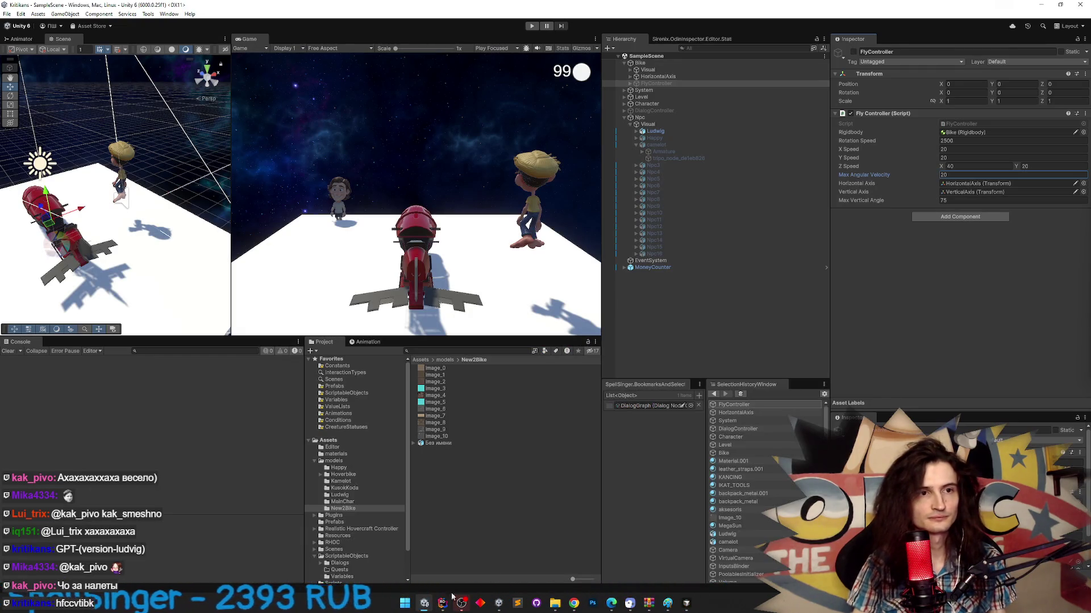
- Screenshot the Fly Controller field list in the Inspector, then bring Cursor's agent chat forward
key(super+shift+s)
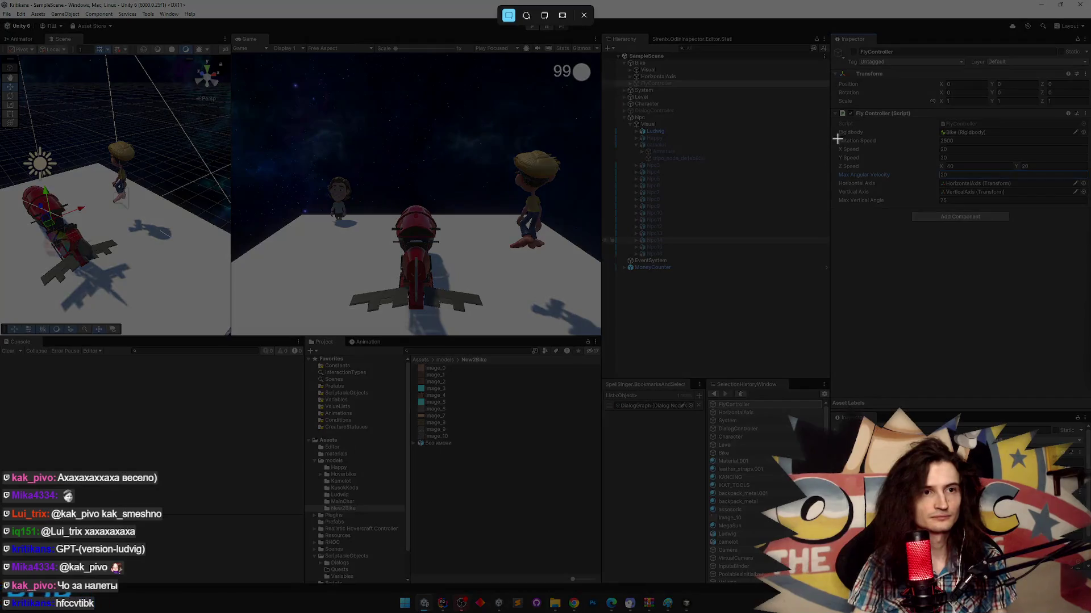
mouse_move(837, 120)
mouse_down()
mouse_move(921, 164)
mouse_move(1063, 196)
mouse_move(1088, 185)
mouse_up()
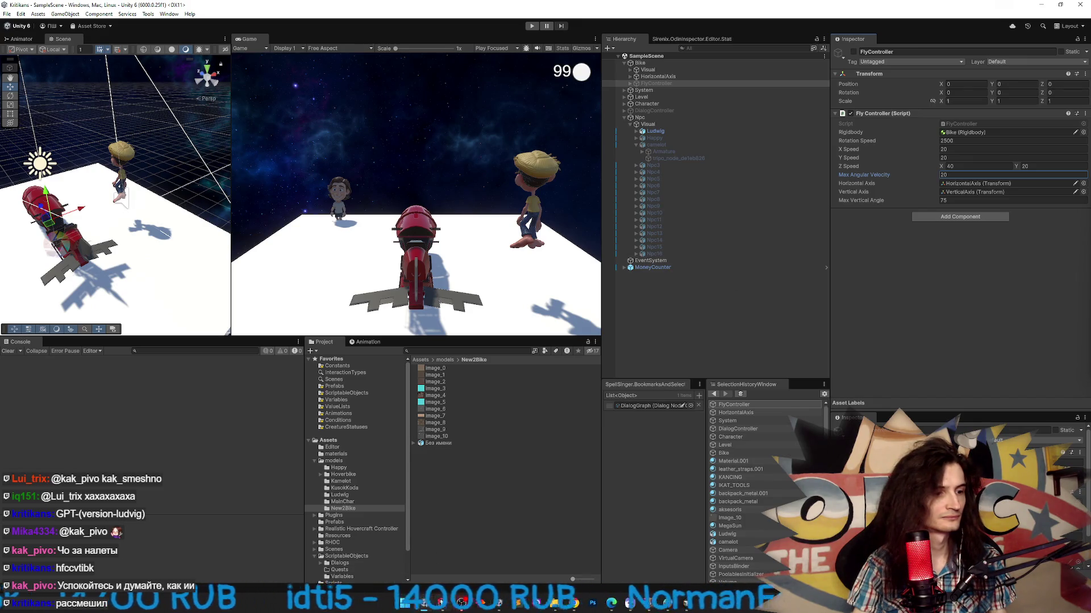
key(alt+Tab)
click(484, 599)
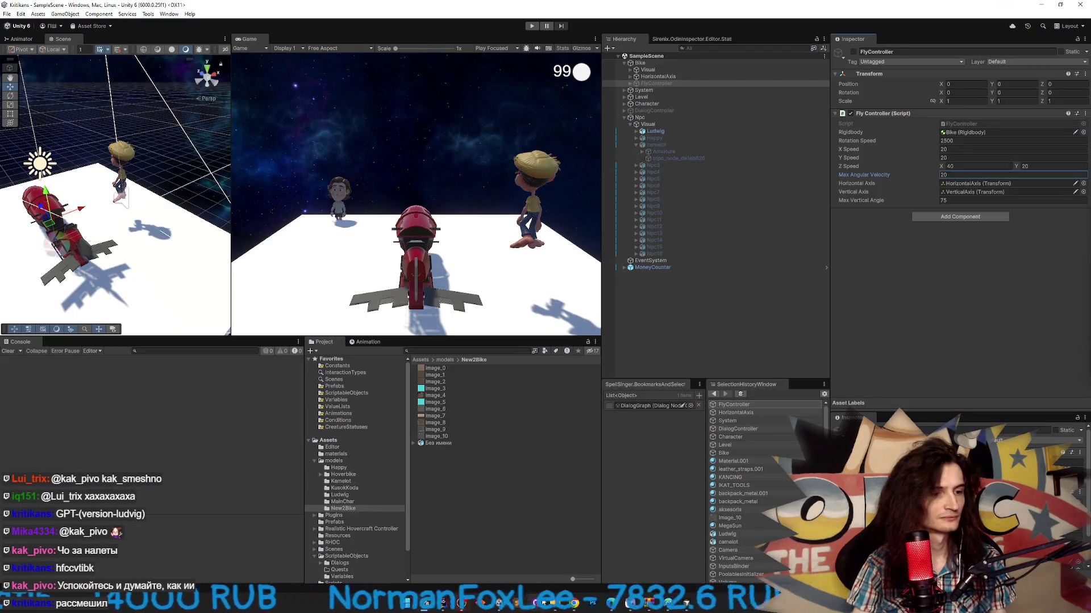
click(686, 605)
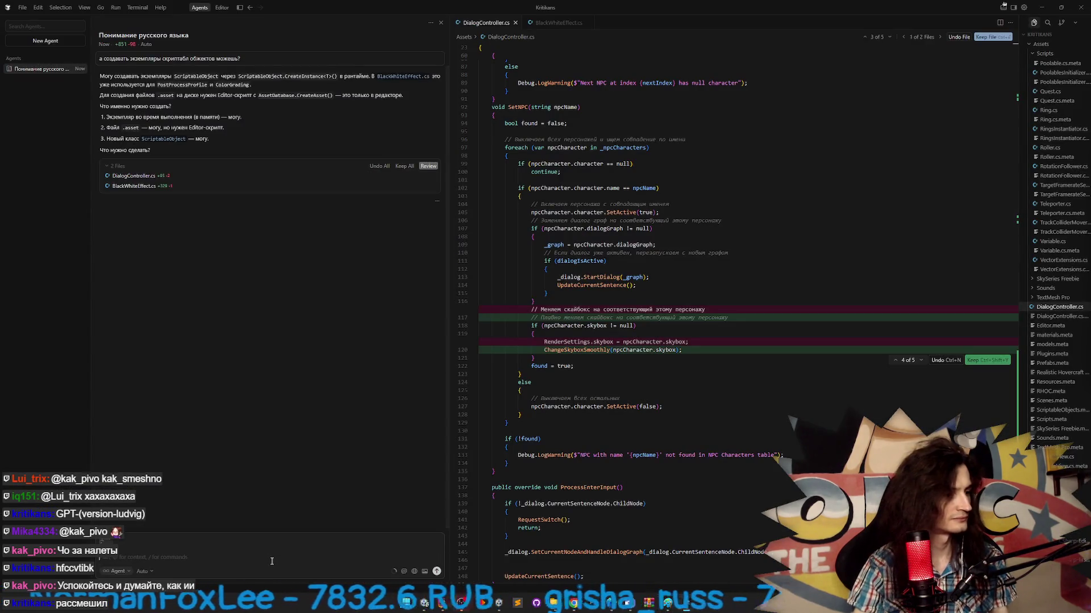
- Request that FlyController read its bike speeds and angular velocity from Variable assets
text(у пи)
text(ч)
text( вот)
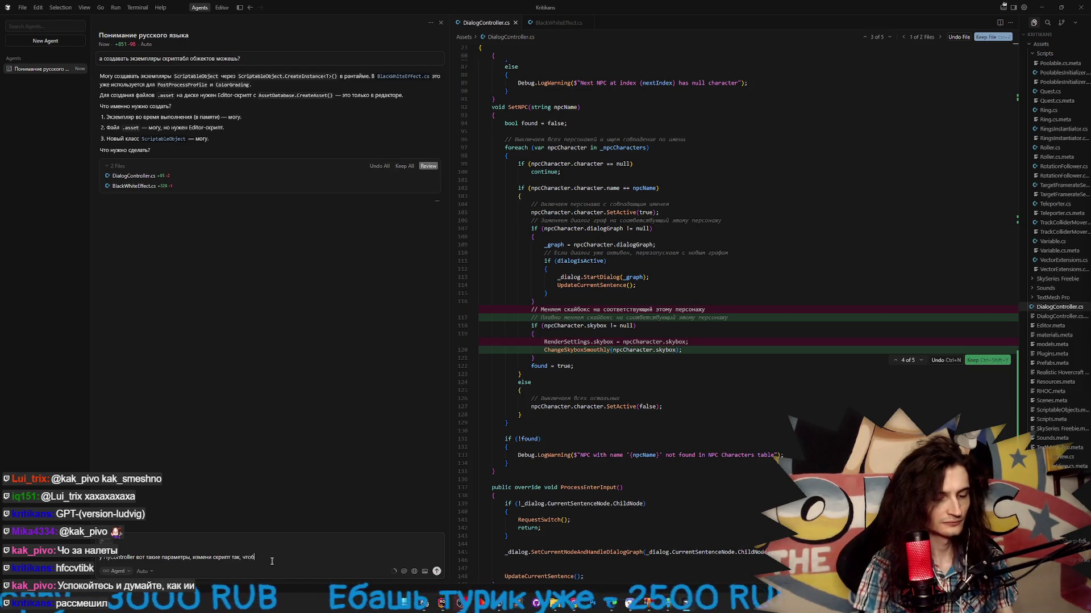
text(конк)
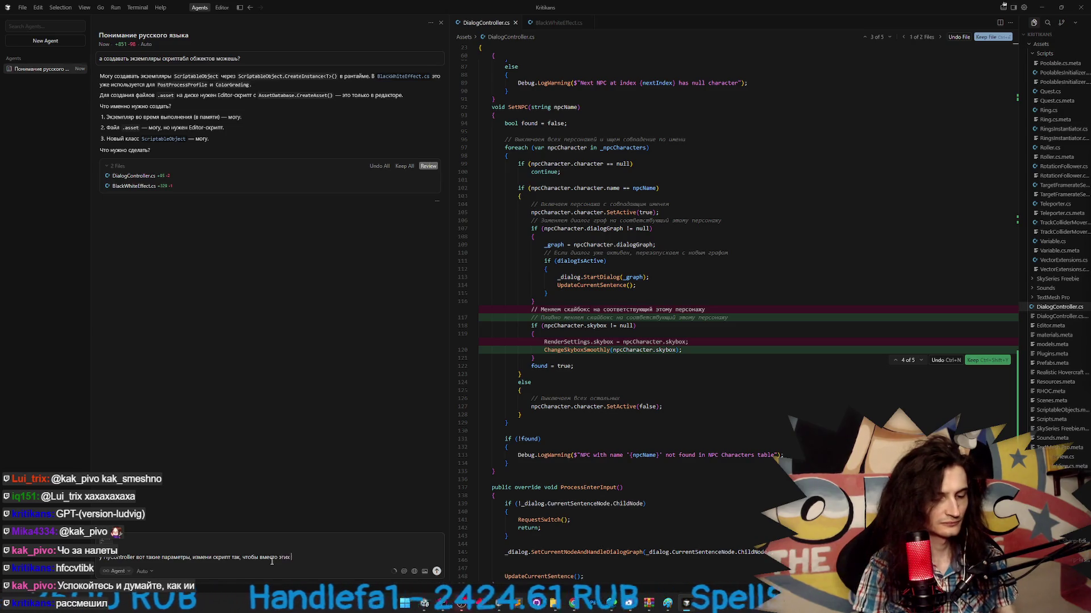
text(числ)
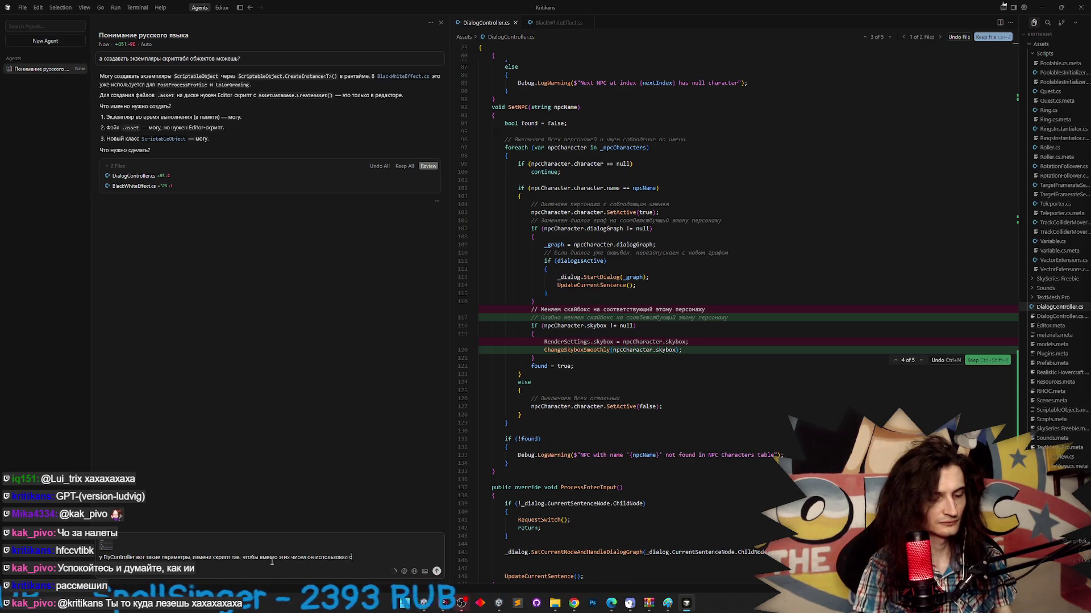
text( Variable, каждая из ко)
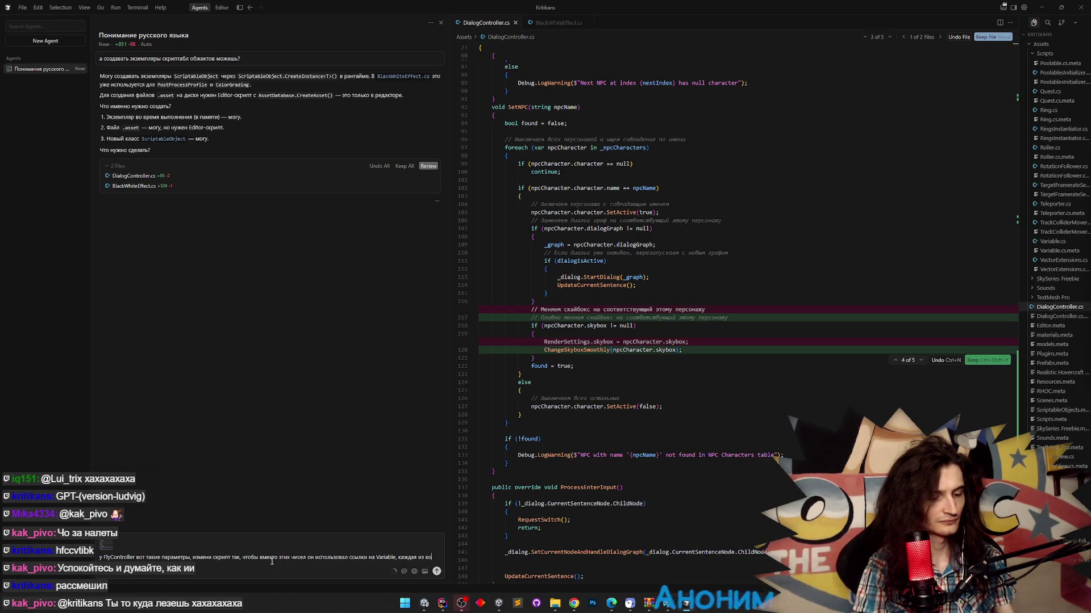
text(рых буд)
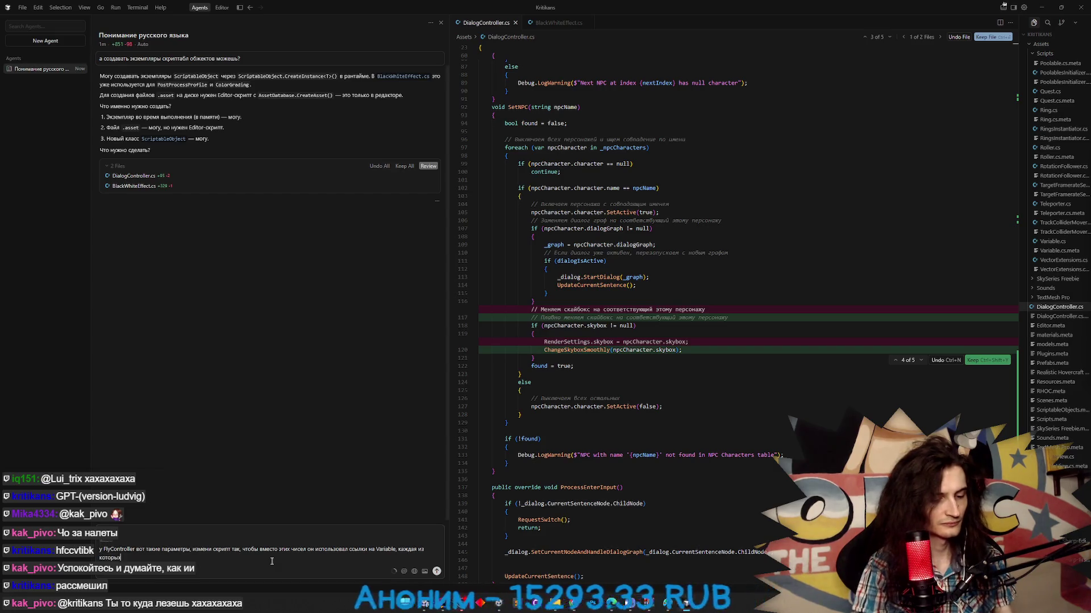
text(ет)
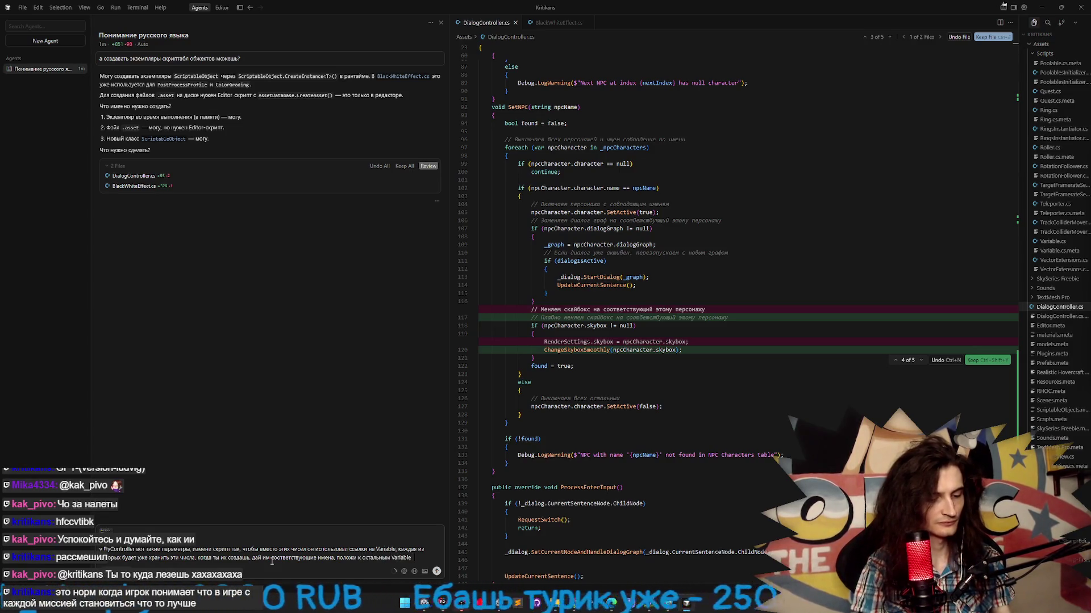
text(ую)
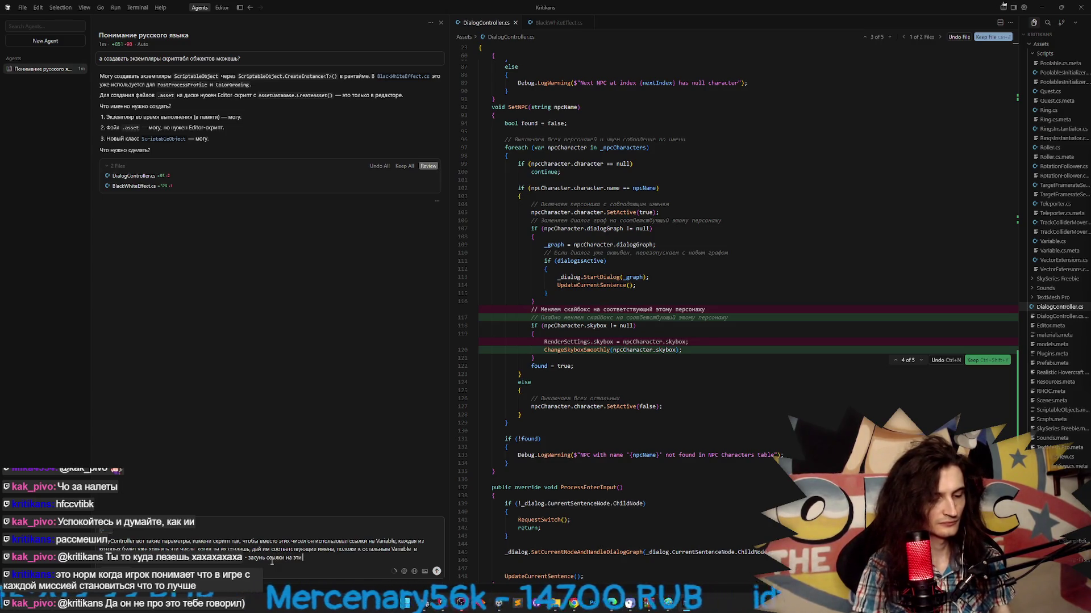
text(var)
text(e в flyController)
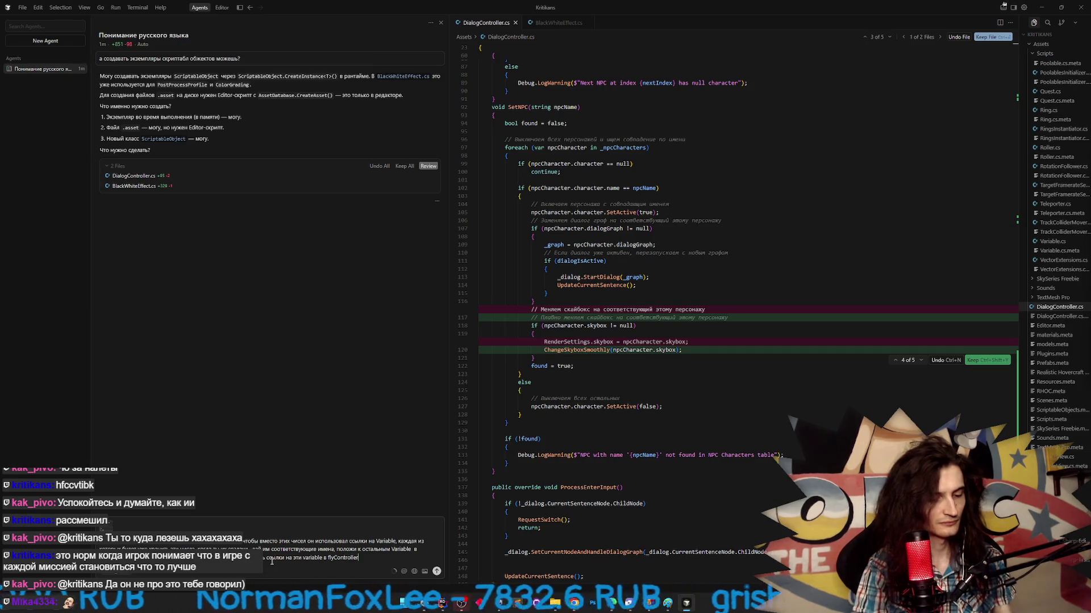
text( сразу)
key(Return)
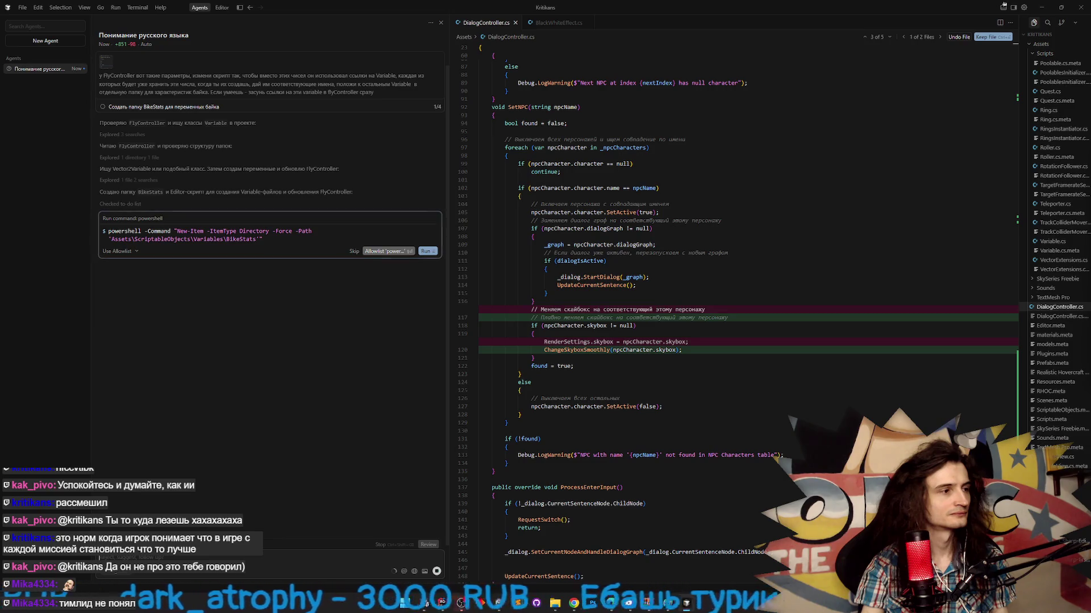
- Approve the agent's command creating the BikeStats folder, then switch to Sublime Text
click(425, 251)
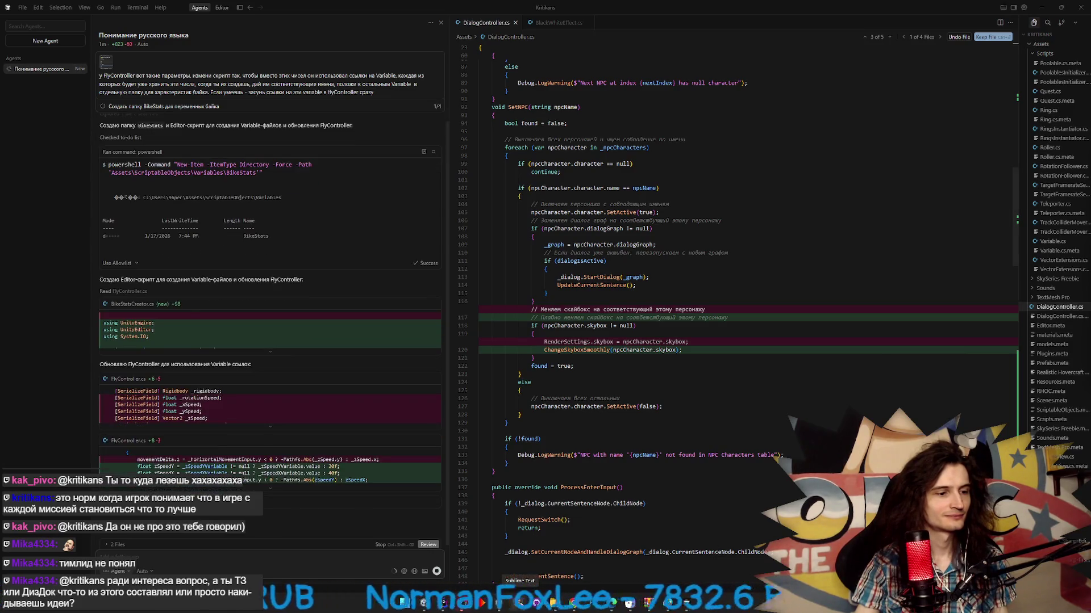
key(alt+Tab)
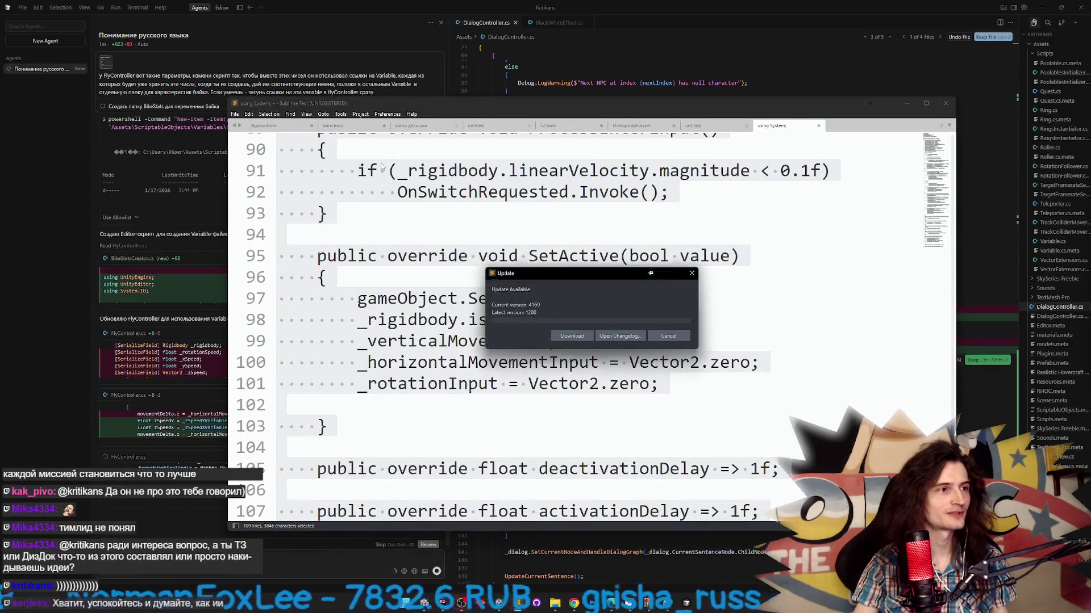
- Dismiss Sublime's update notice and scroll through the Задачи.todo task list
click(667, 336)
key(ctrl+Tab)
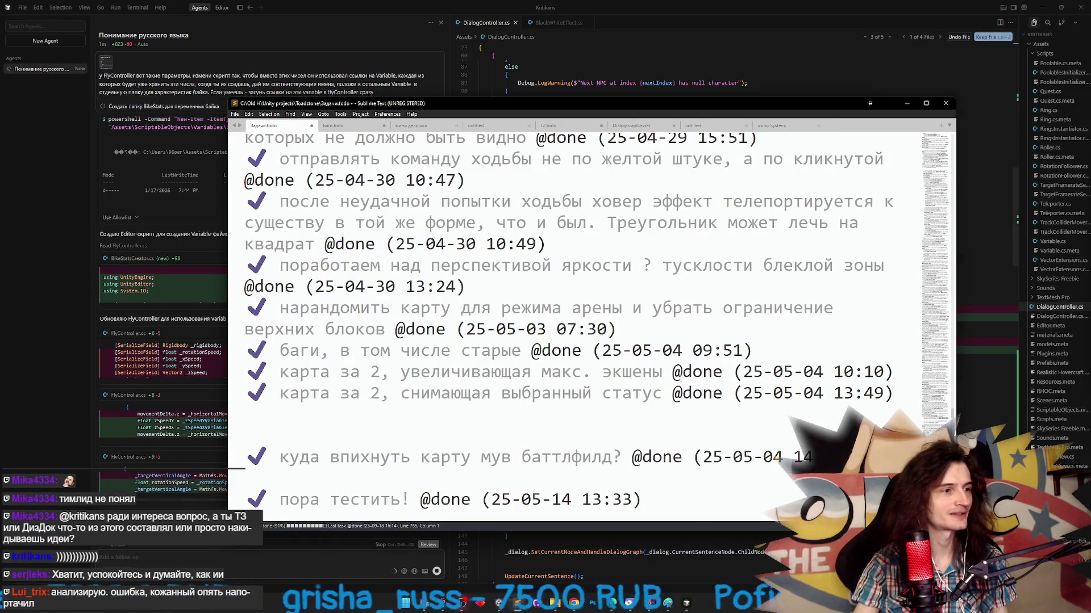
scroll(699, 357, down, 2)
scroll(699, 358, down, 10)
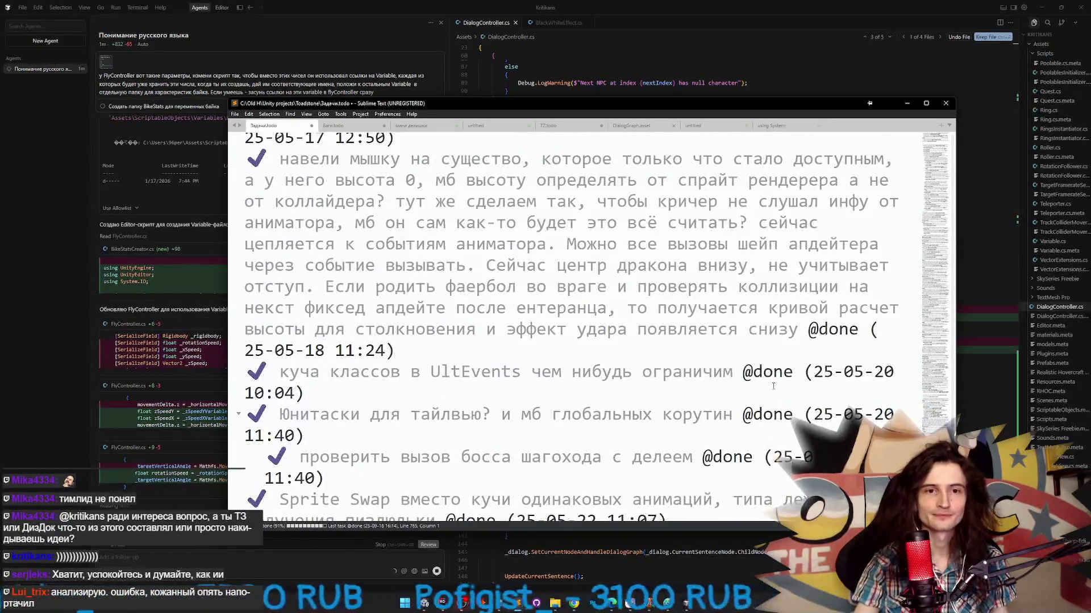
scroll(591, 326, down, 10)
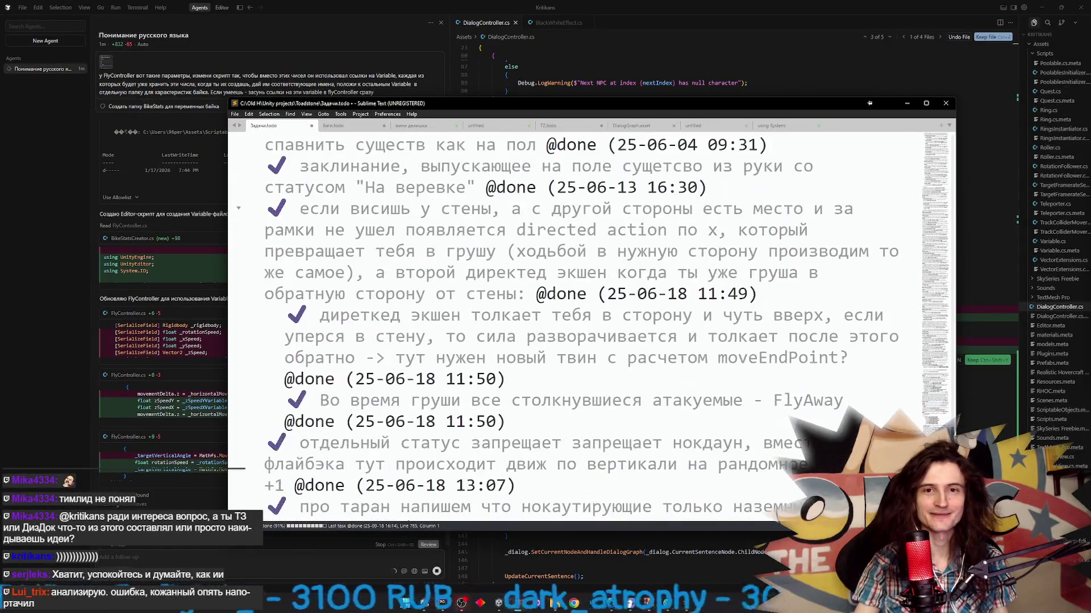
scroll(591, 327, down, 15)
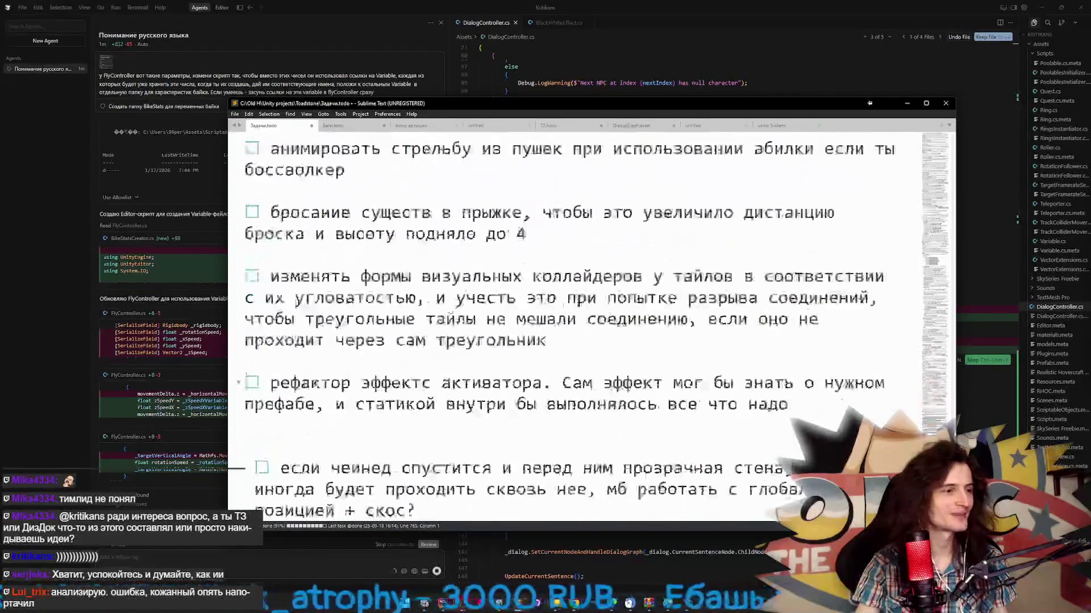
scroll(590, 327, up, 15)
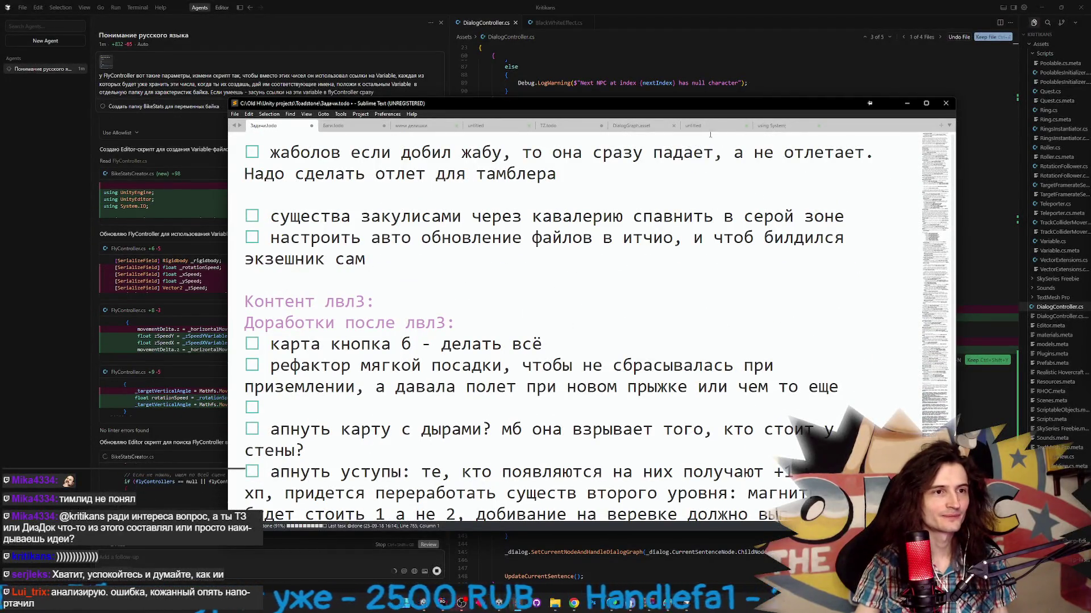
- Close the 'using System;' scratch tab without saving, review TZ.todo, and minimize Sublime
click(770, 127)
click(818, 126)
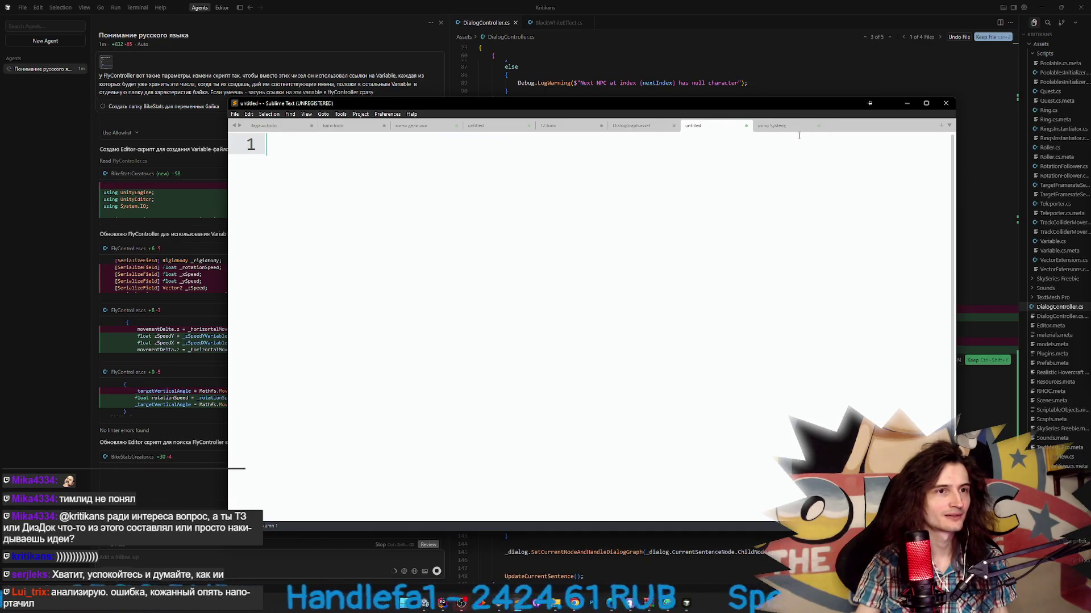
click(819, 126)
click(557, 331)
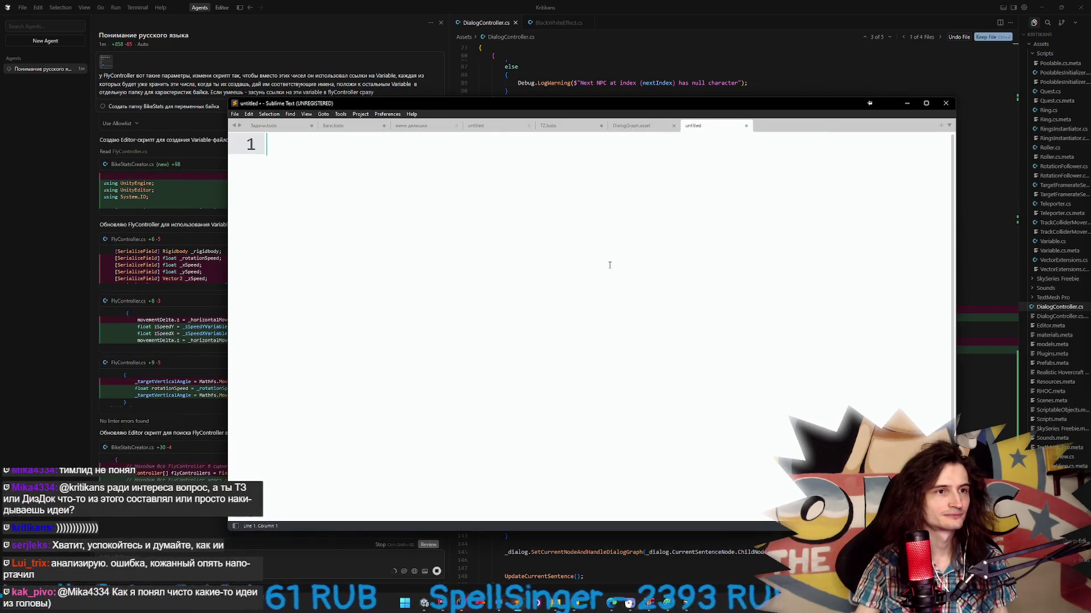
click(655, 127)
click(563, 125)
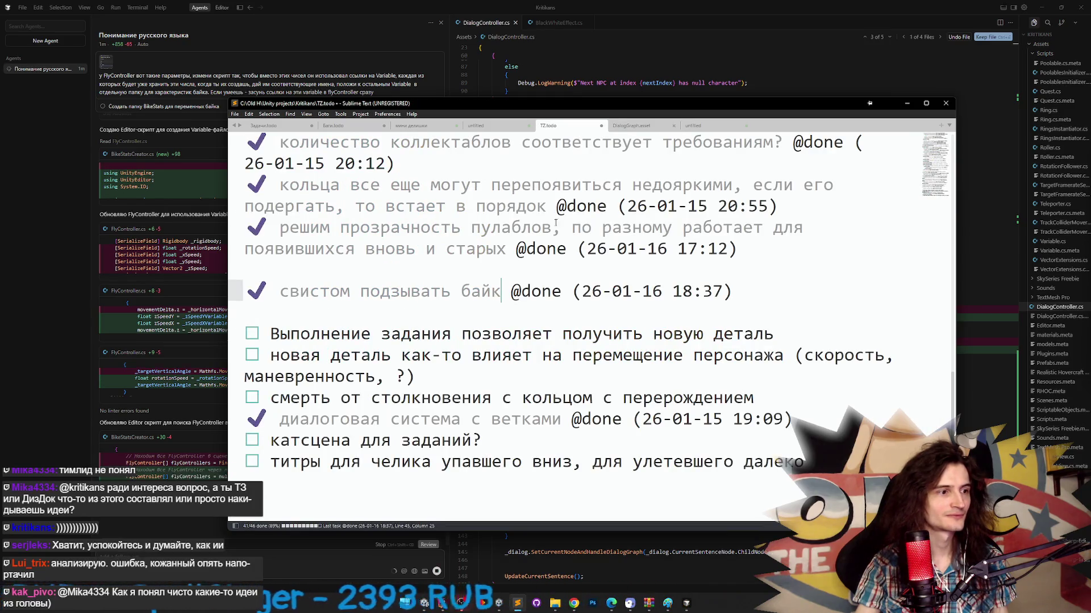
scroll(621, 359, down, 2)
click(690, 425)
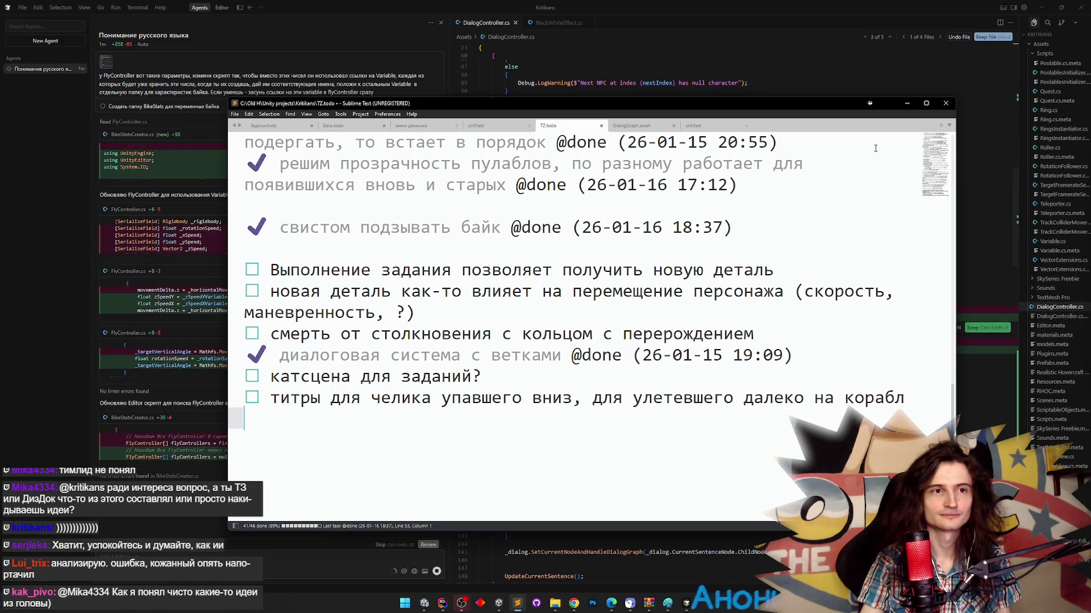
click(900, 105)
text(жешь их создать, без того чтобы к зако)
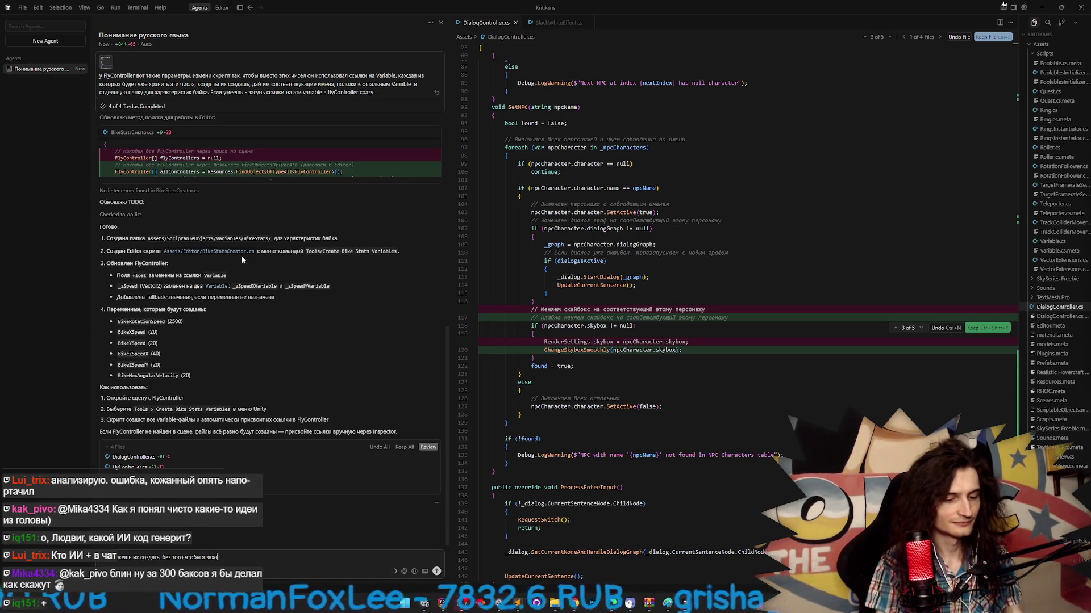
- Ask the agent to create the bike variables without a Tools menu command, then return to Unity
text(дил в tools?)
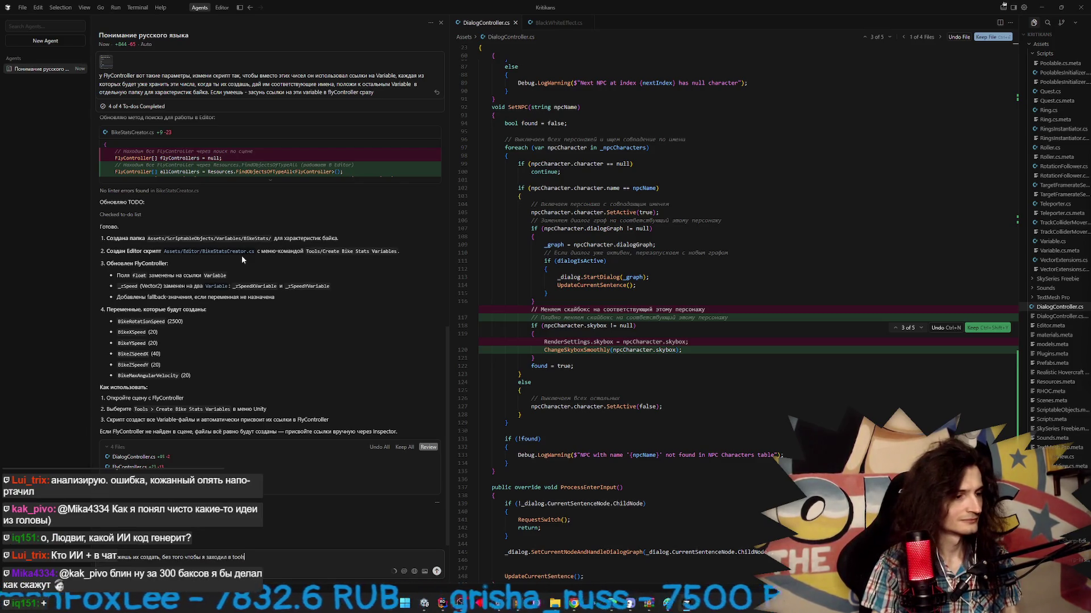
key(Return)
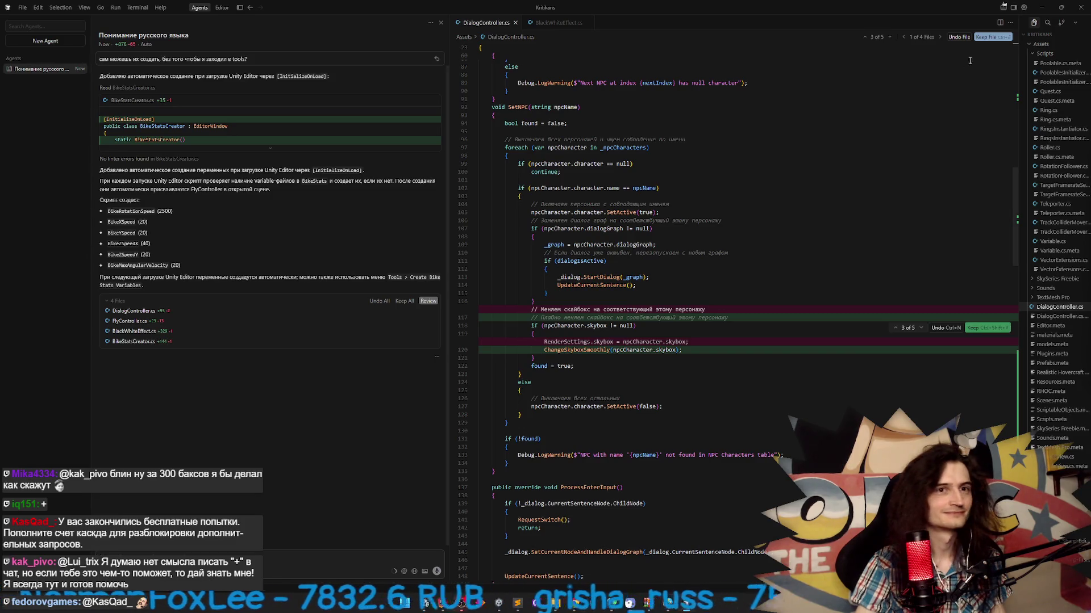
key(alt+Tab)
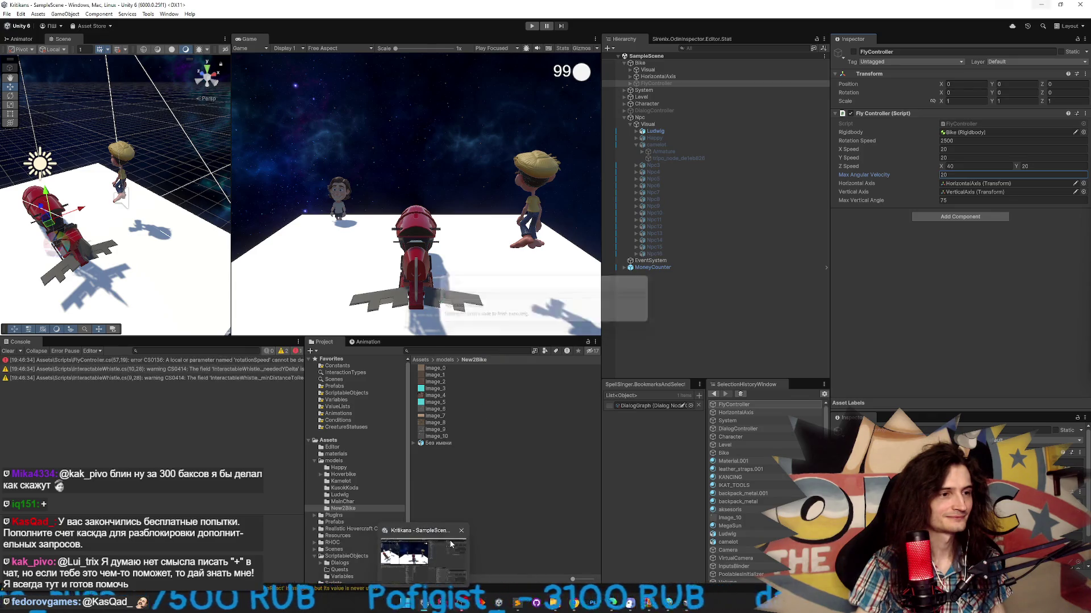
- Check the console error, widen the Console, and open Assets/ScriptableObjects/Variables
click(141, 361)
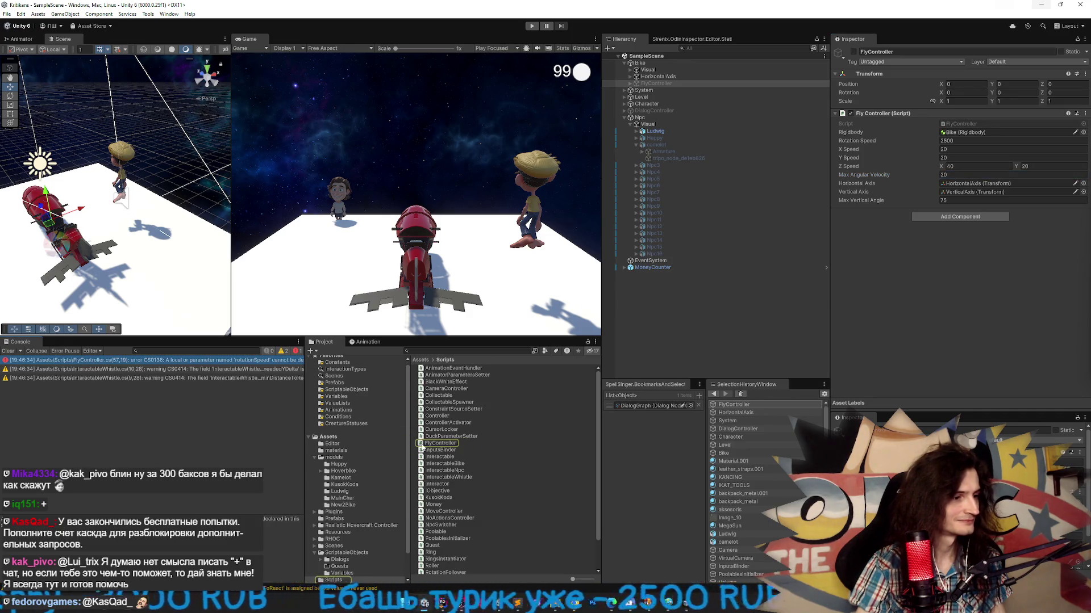
mouse_move(303, 485)
mouse_down()
mouse_move(396, 486)
mouse_move(317, 485)
mouse_up()
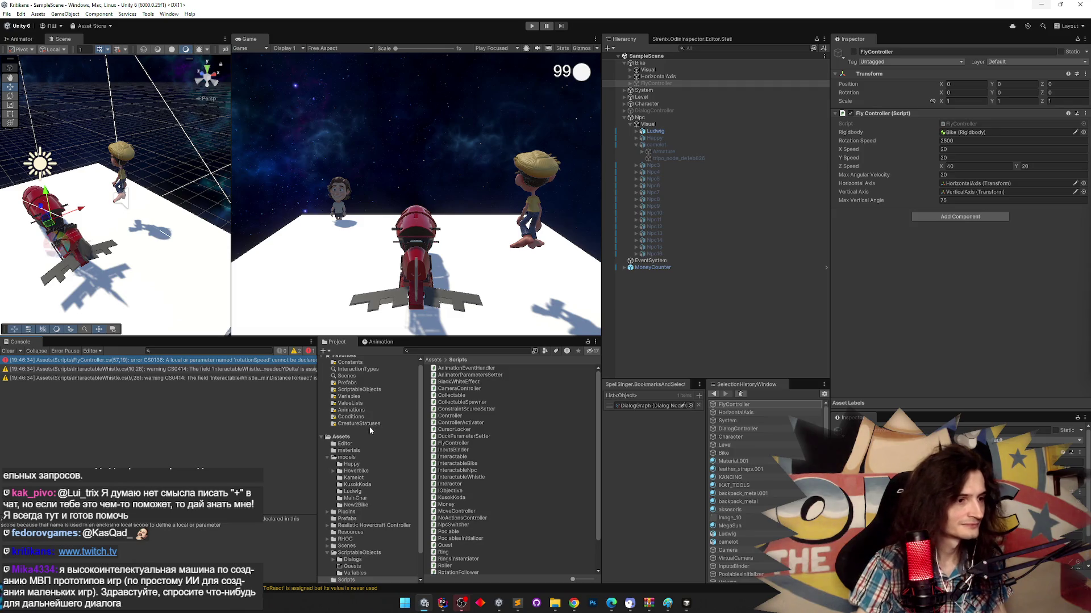
click(359, 397)
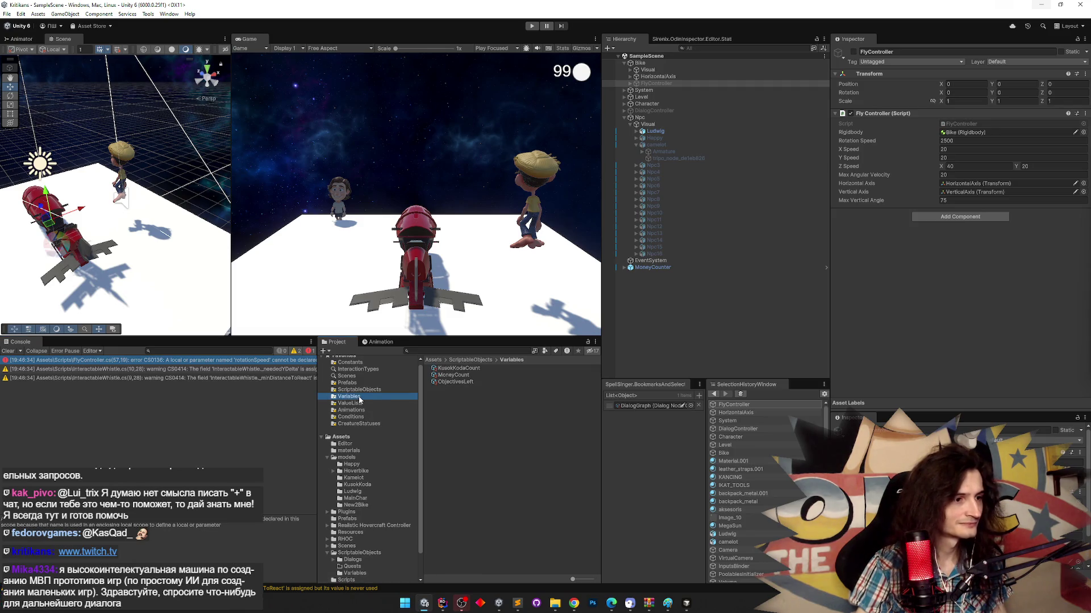
click(441, 408)
click(487, 359)
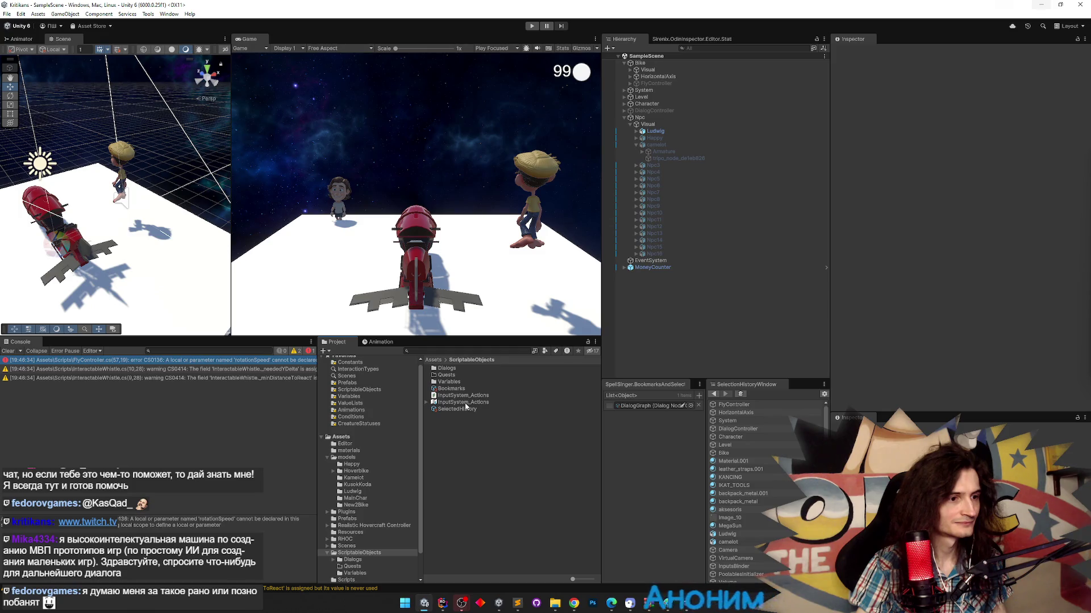
double_click(460, 383)
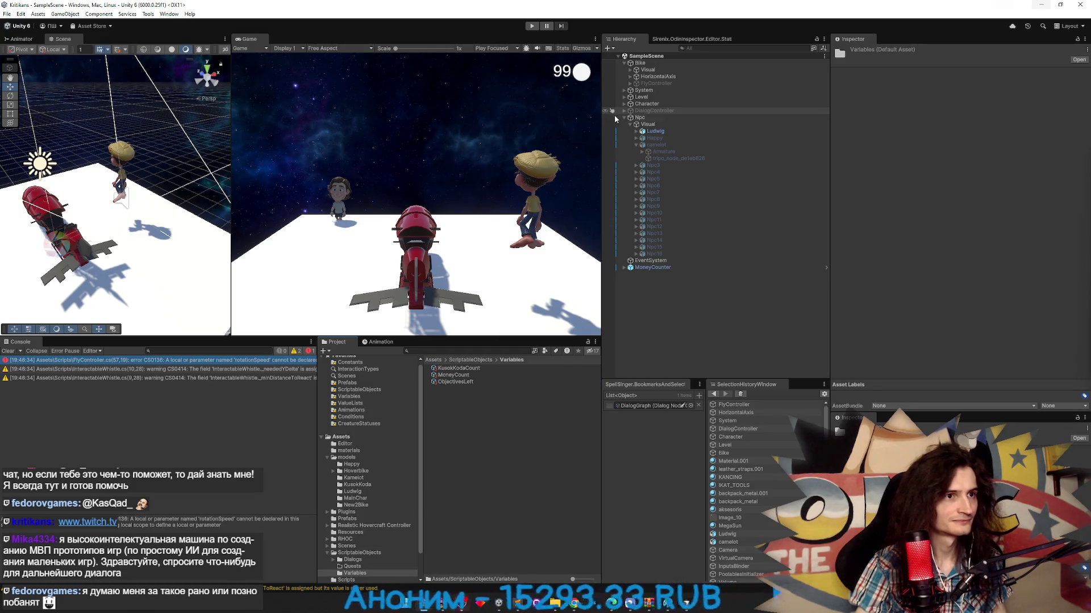
click(468, 352)
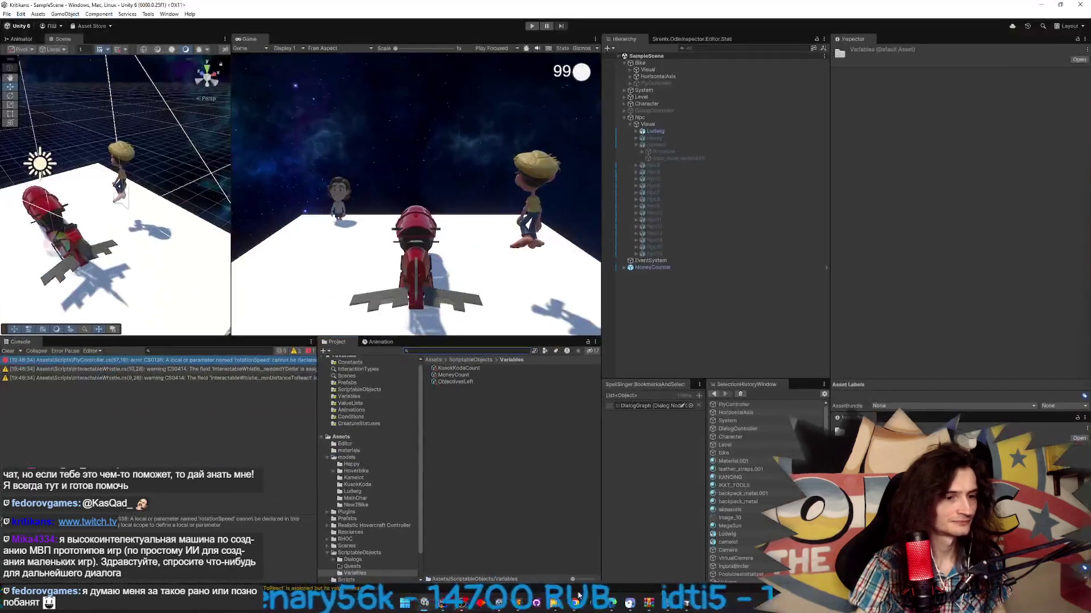
- Look through the Variables context menu and Tools menu for a bike stats command, then return to Assets
right_click(503, 435)
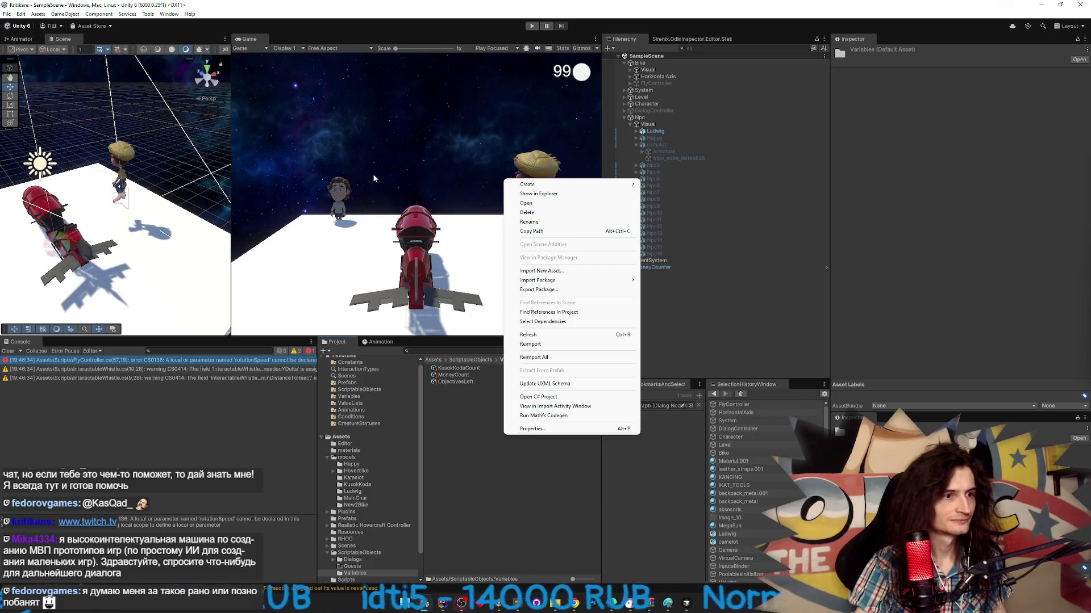
click(148, 15)
mouse_move(183, 46)
mouse_move(182, 24)
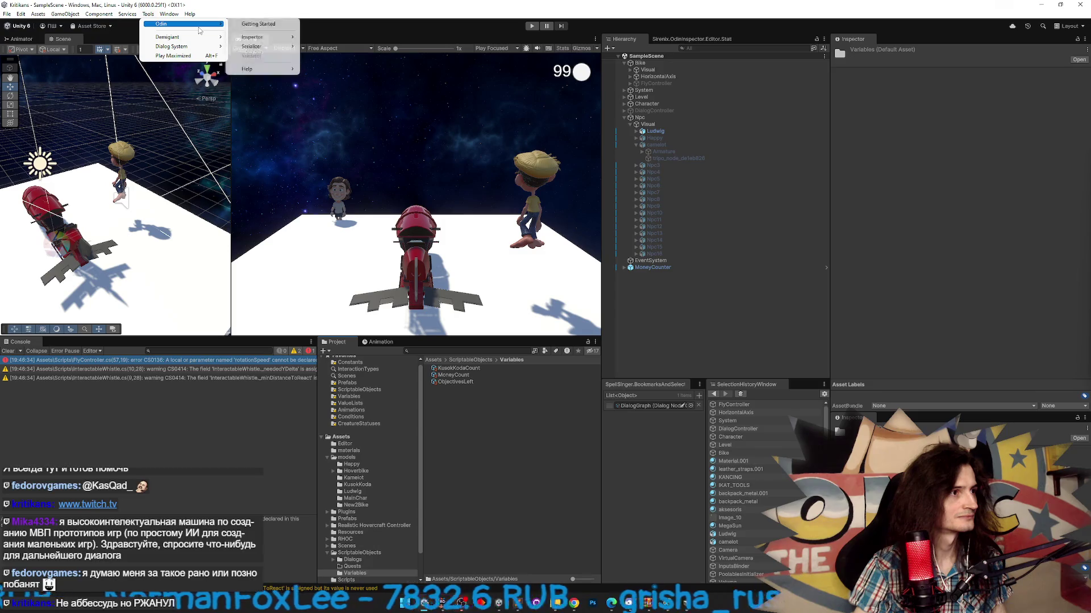
click(487, 412)
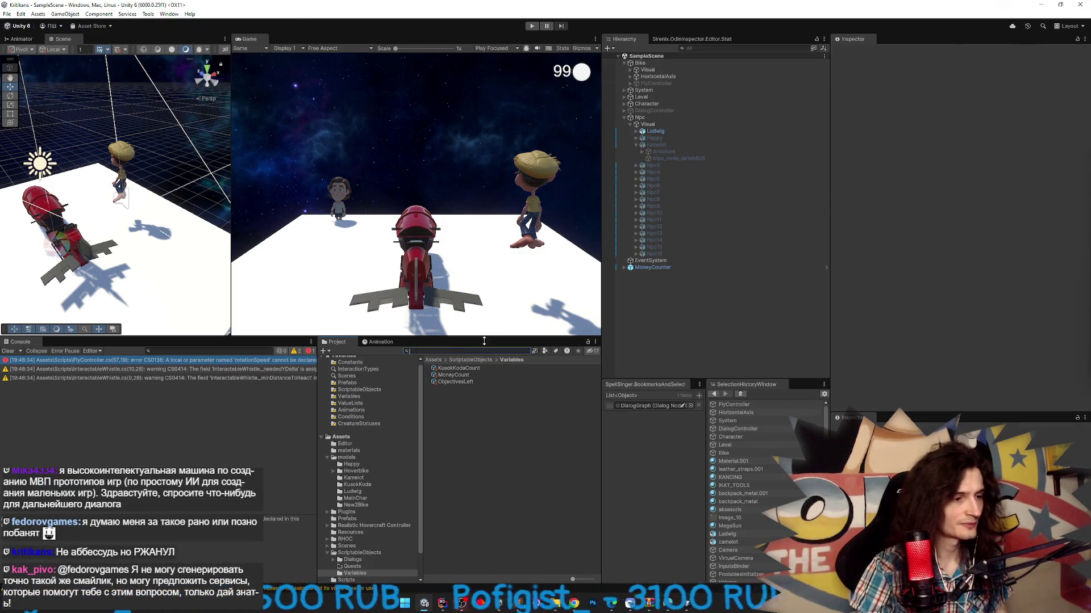
click(433, 360)
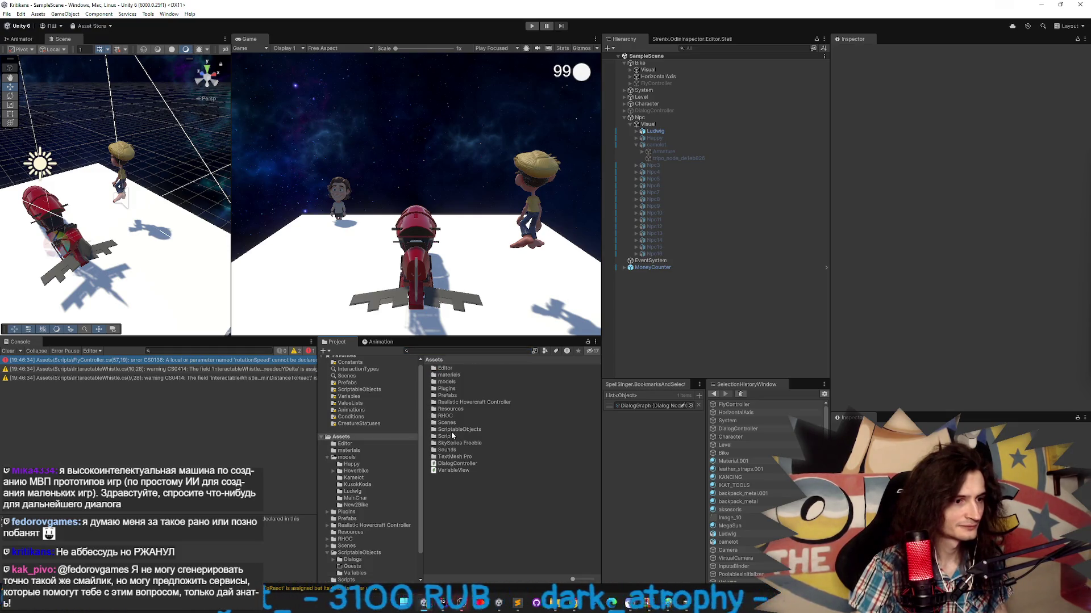
- Browse the Scenes folder, then ScriptableObjects > Variables for bike stat assets
double_click(446, 423)
double_click(459, 375)
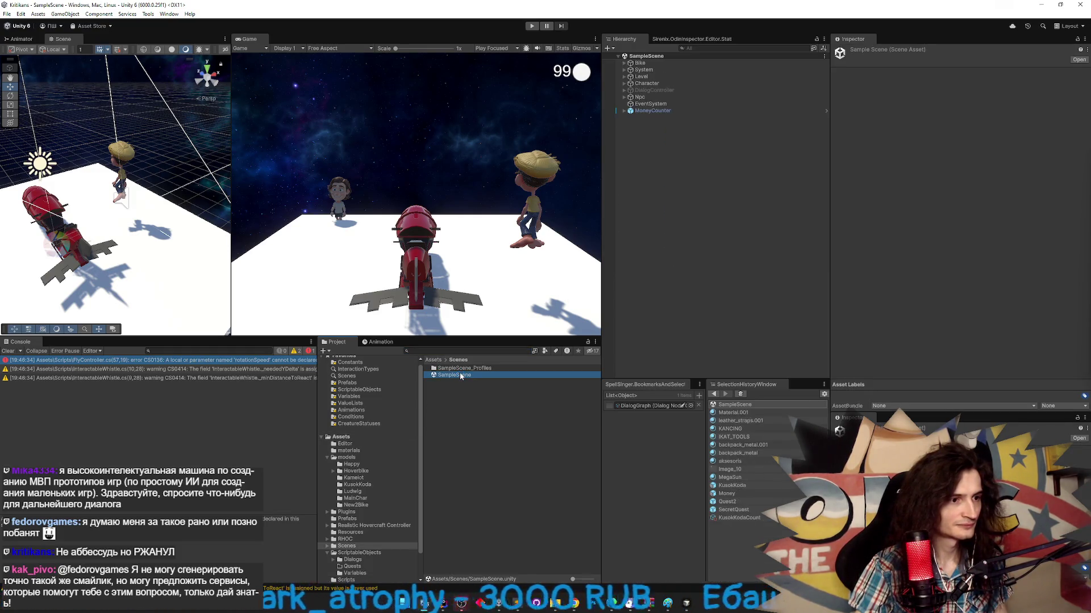
click(434, 359)
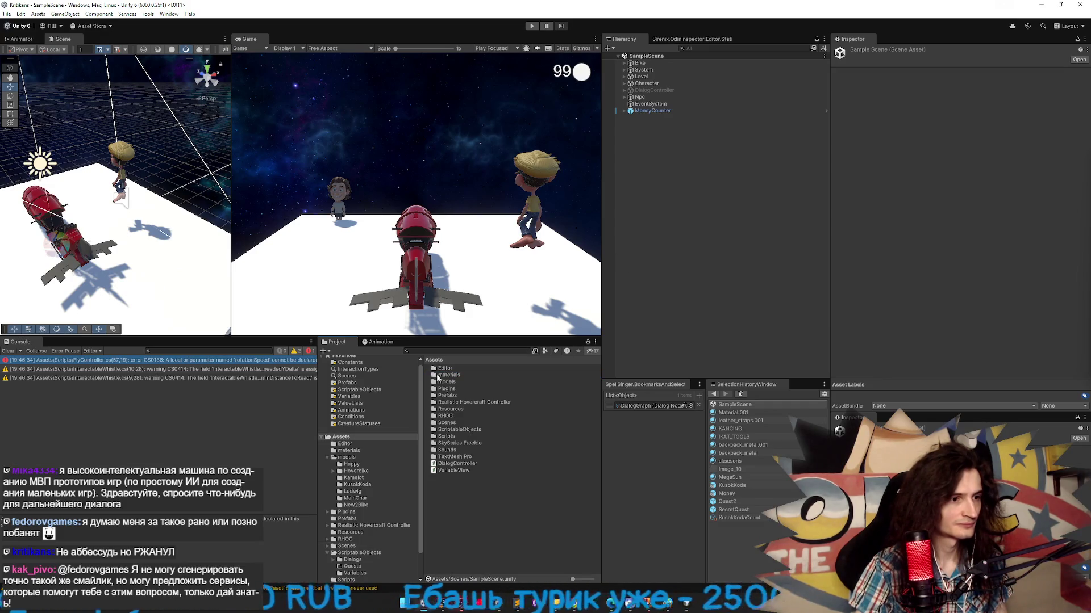
double_click(459, 423)
key(BackSpace)
double_click(458, 430)
double_click(472, 383)
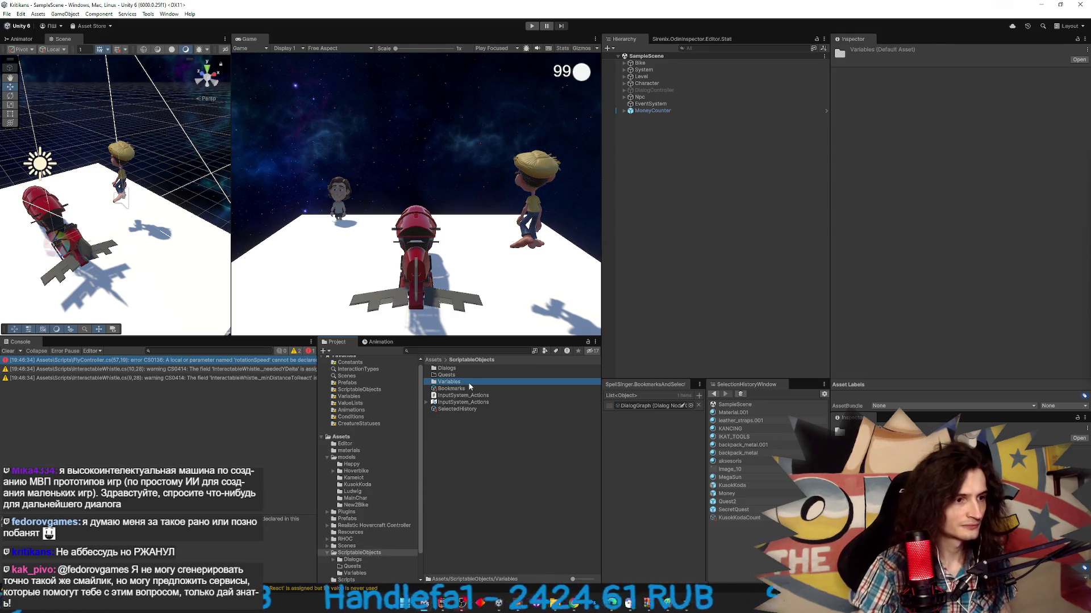
- Search the project for 'stats', finding only BikeStatsCreator, then switch to Cursor
click(465, 348)
text(шово)
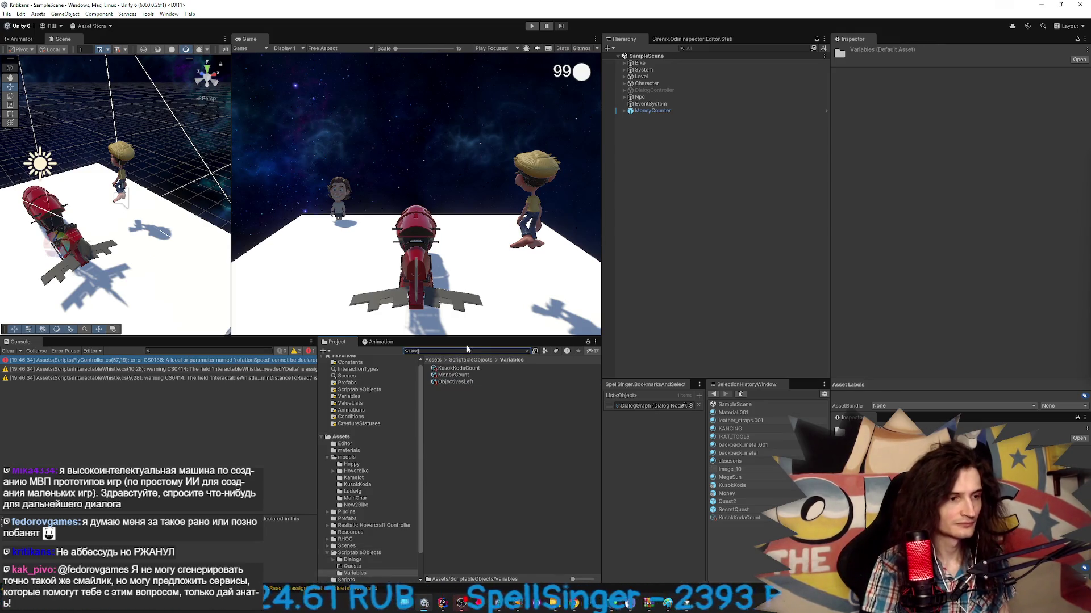
text(stat)
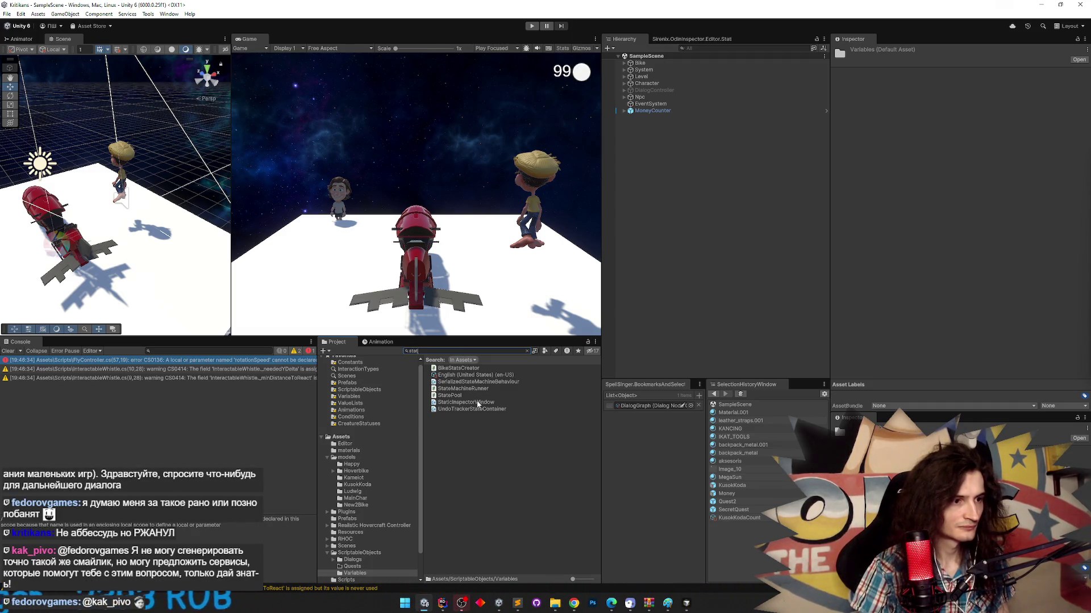
click(527, 351)
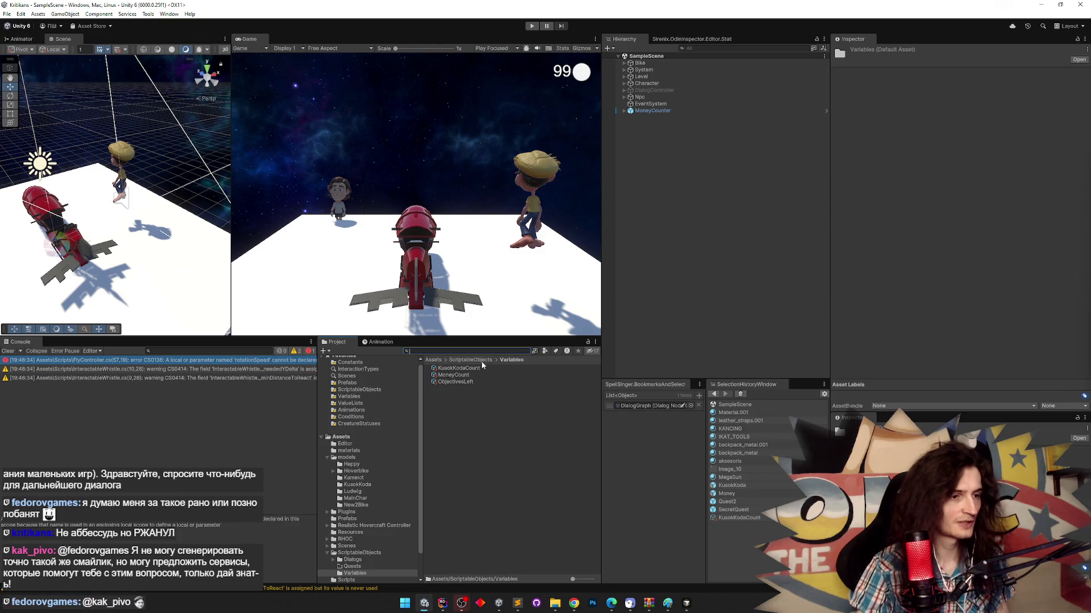
click(435, 360)
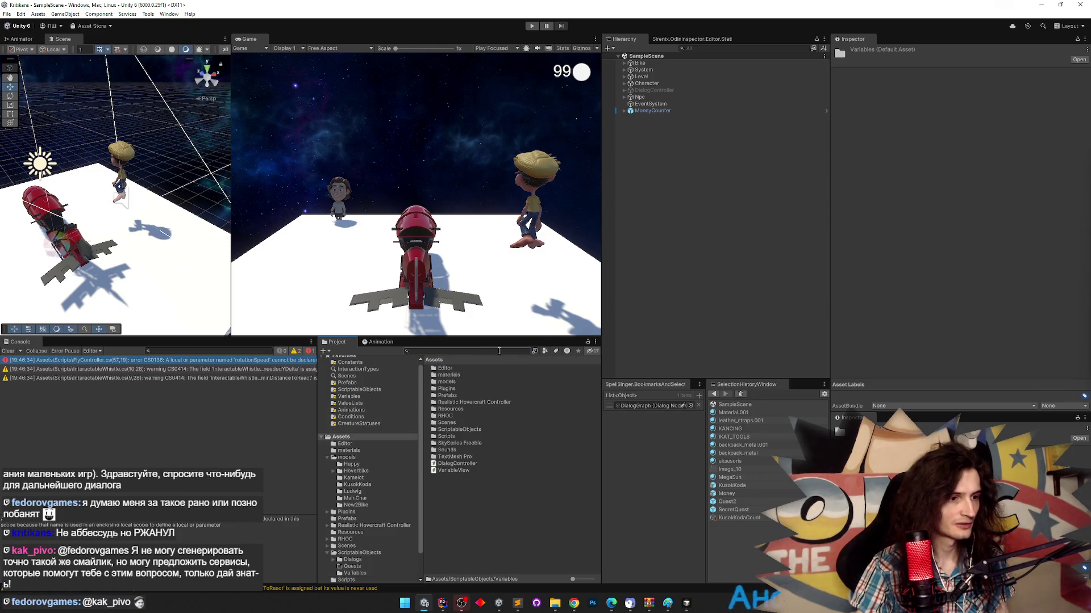
text(stats)
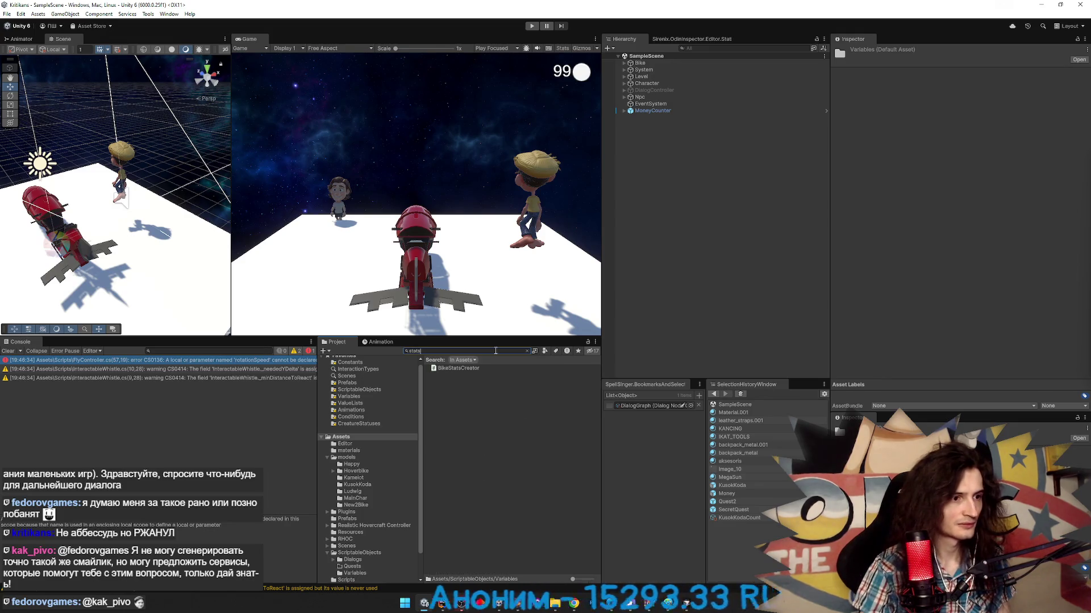
text(ike)
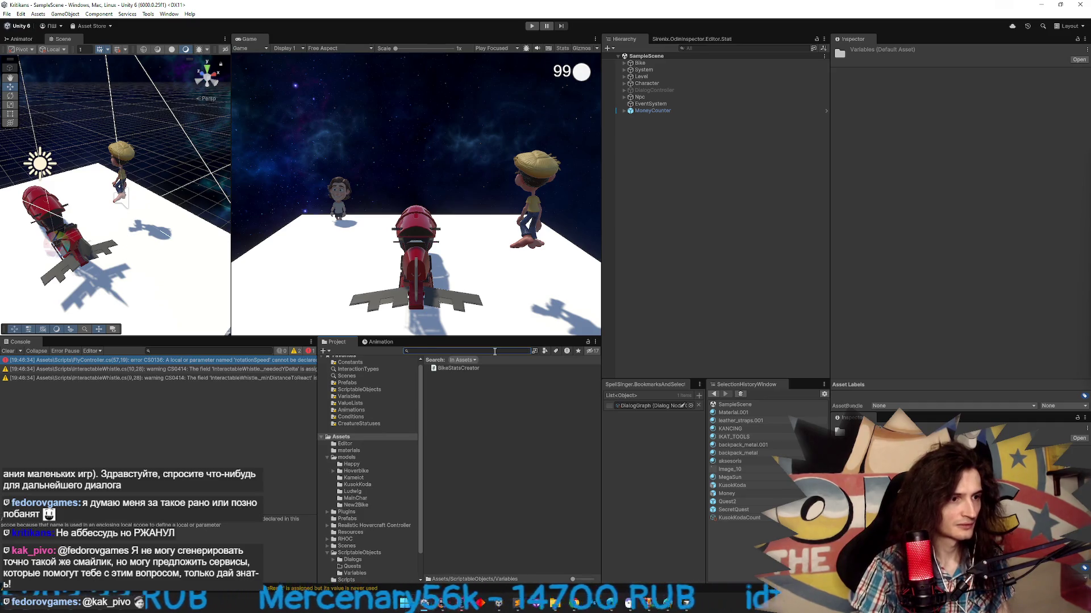
key(Escape)
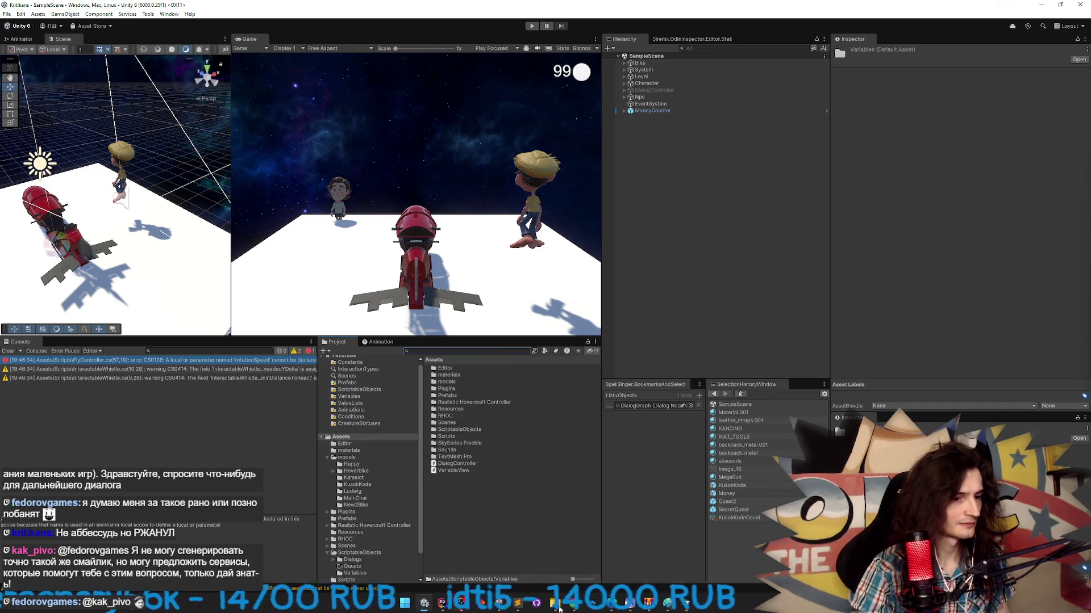
click(685, 605)
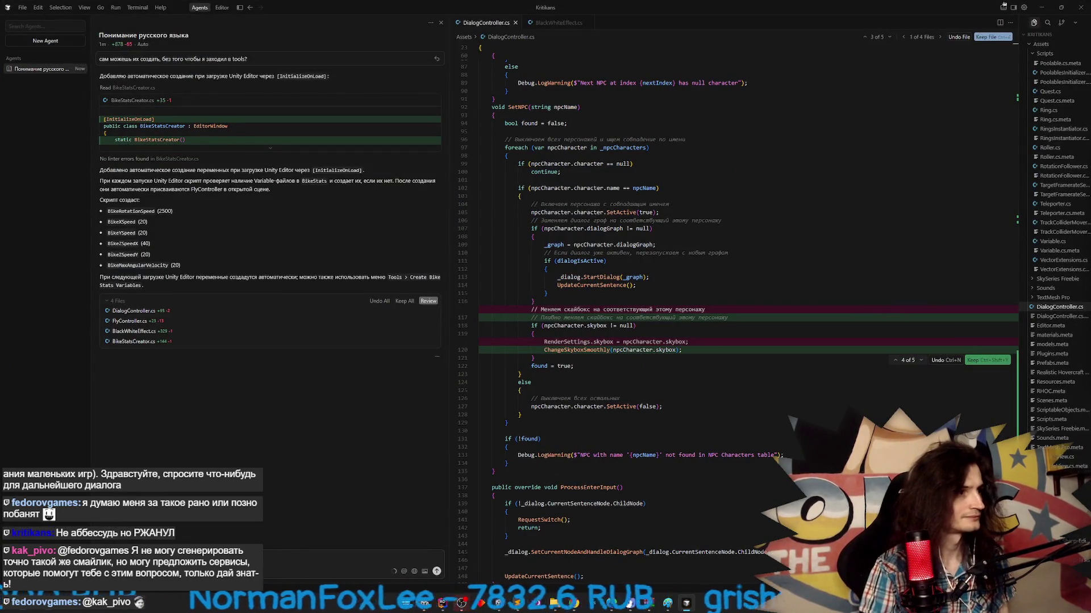
- Scroll up the agent chat, select the 'Создана папка …BikeStats' line, then return to Unity
scroll(177, 449, up, 6)
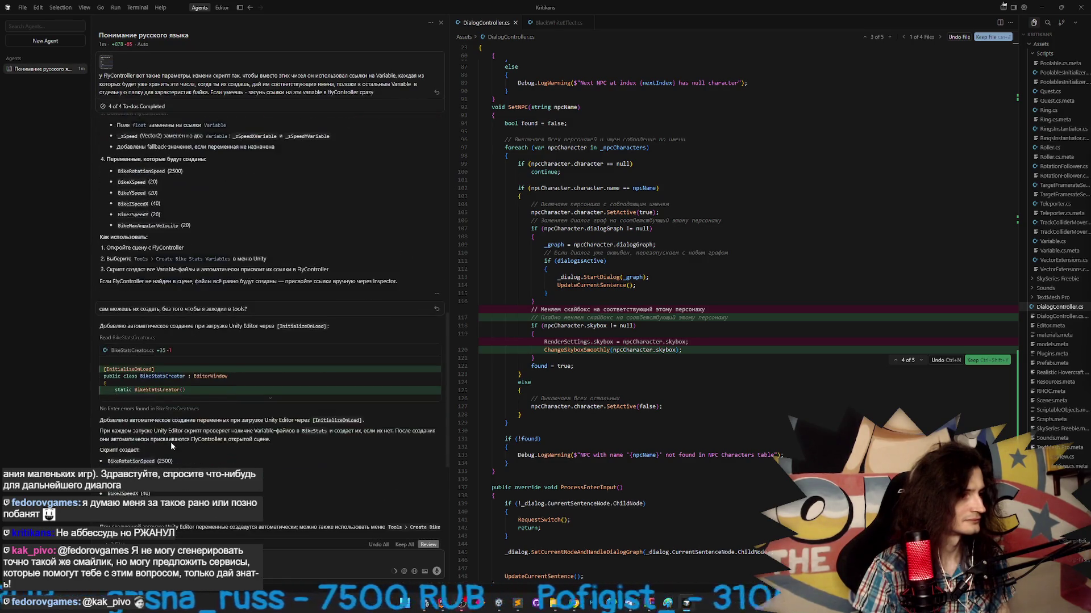
drag(448, 350, 449, 312)
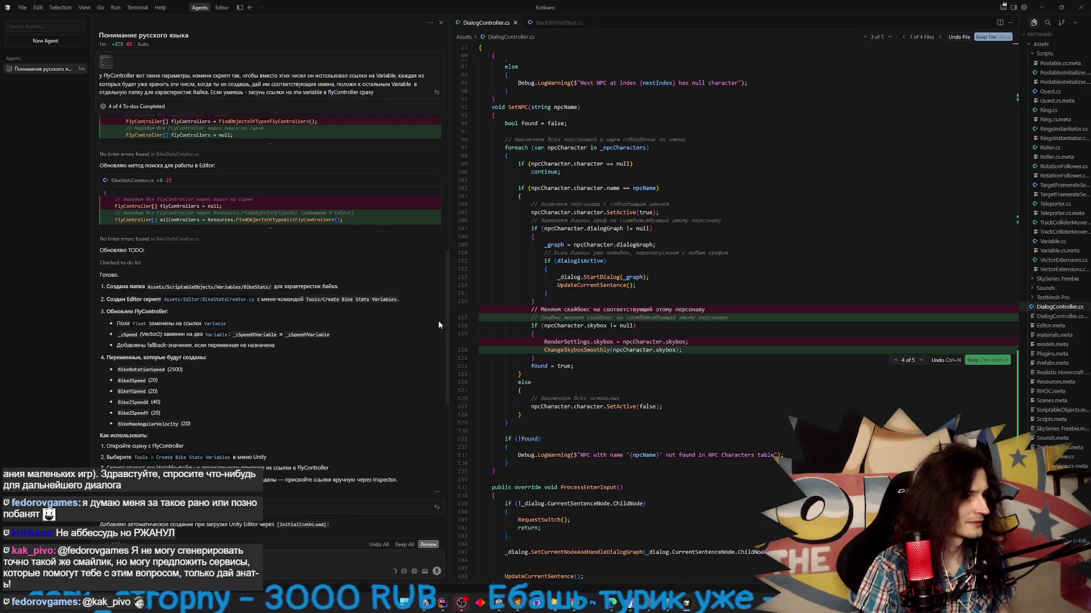
triple_click(165, 290)
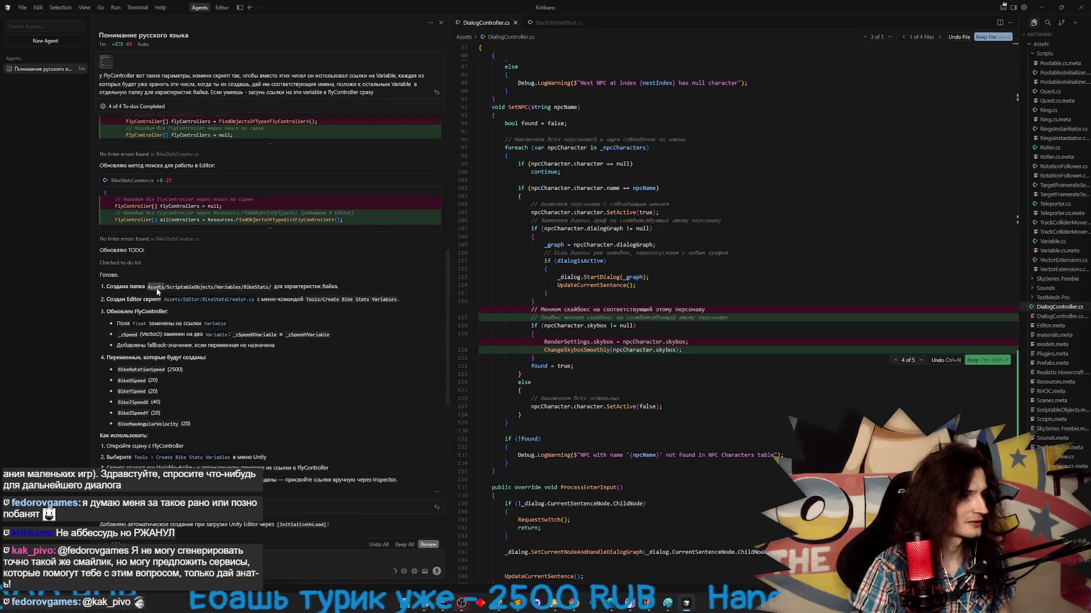
key(alt+Tab)
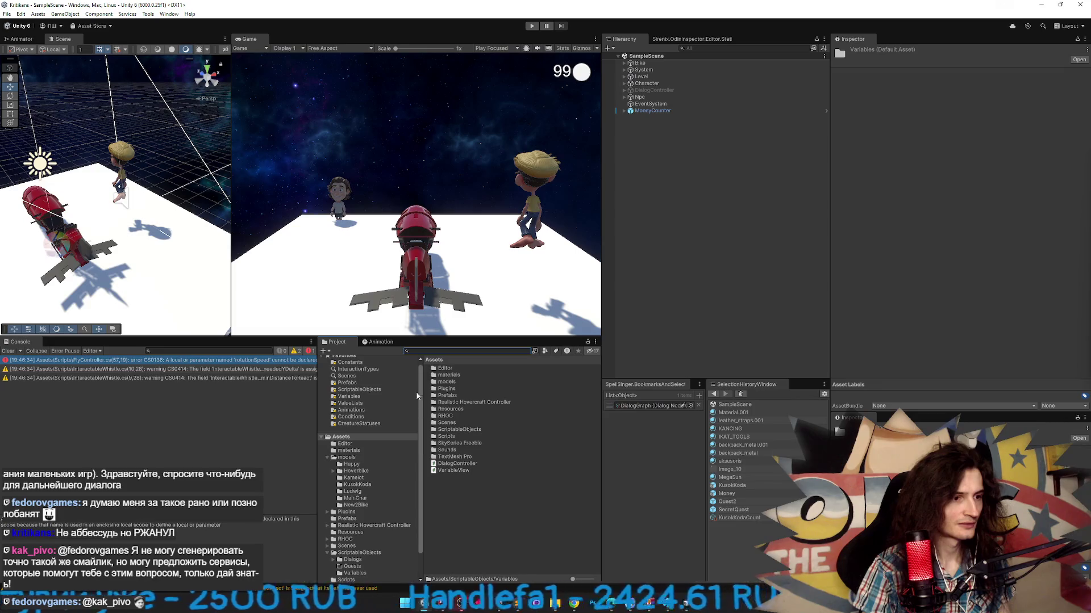
- Browse Assets > ScriptableObjects > Variables to check for a BikeStats folder, then return to Cursor
click(343, 437)
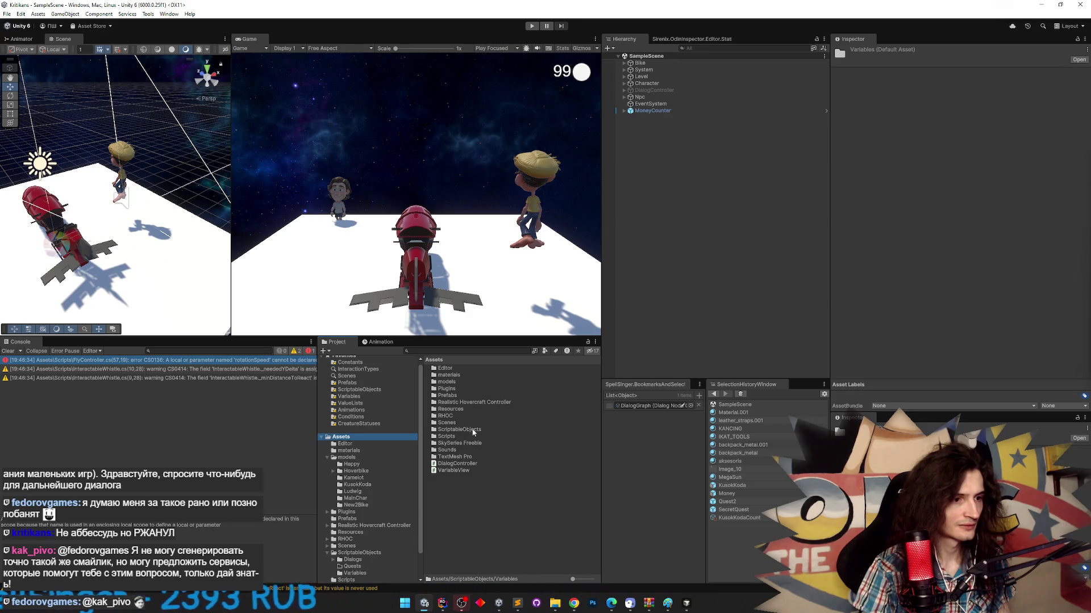
double_click(472, 428)
double_click(465, 381)
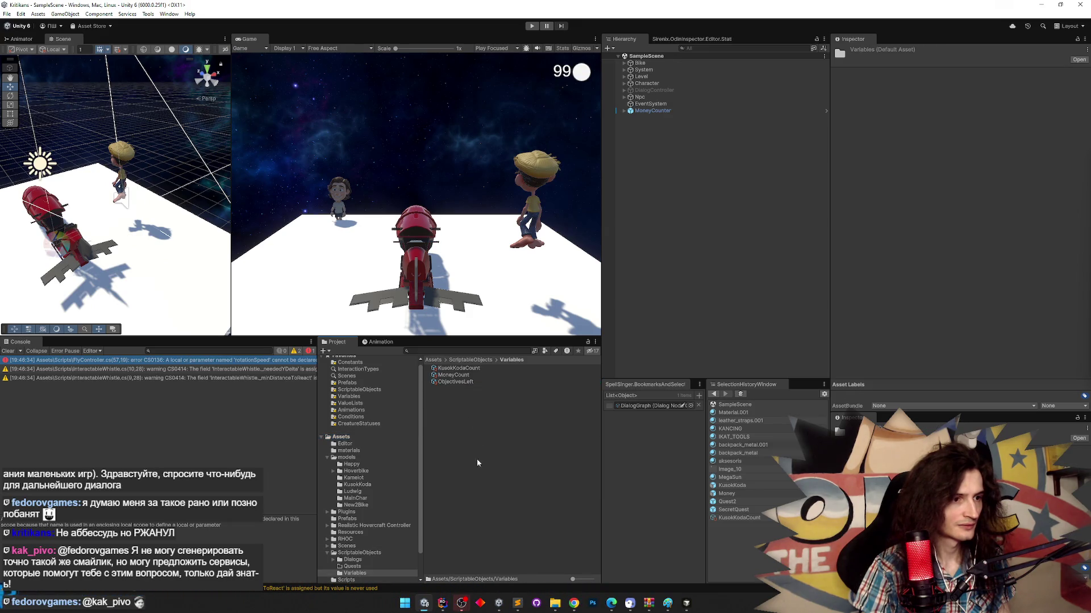
click(686, 603)
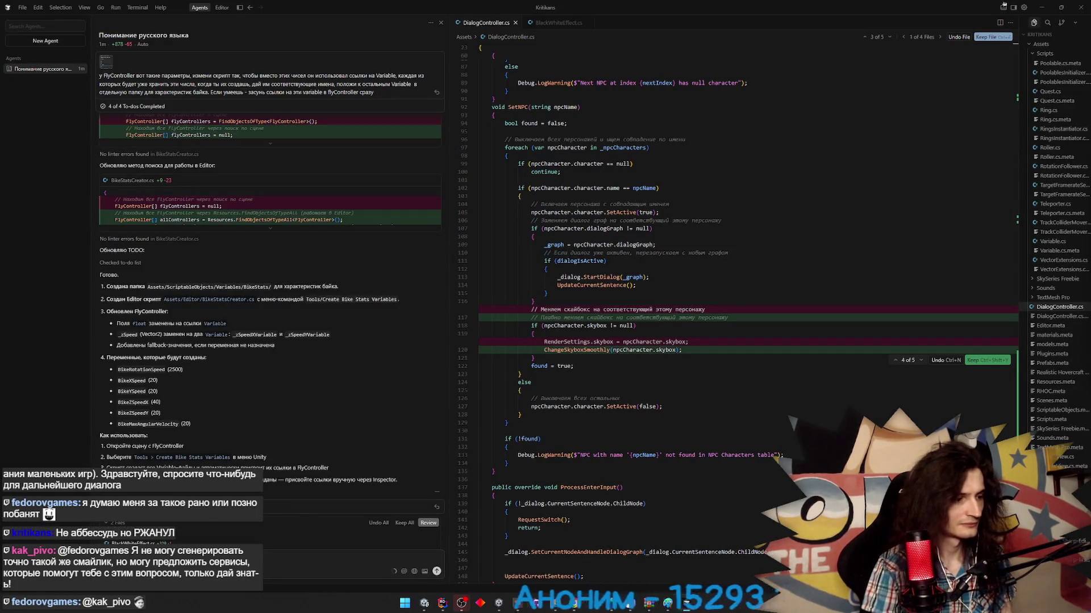
- Send 'папки нет' to the Cursor agent to report the missing folder
key(Return)
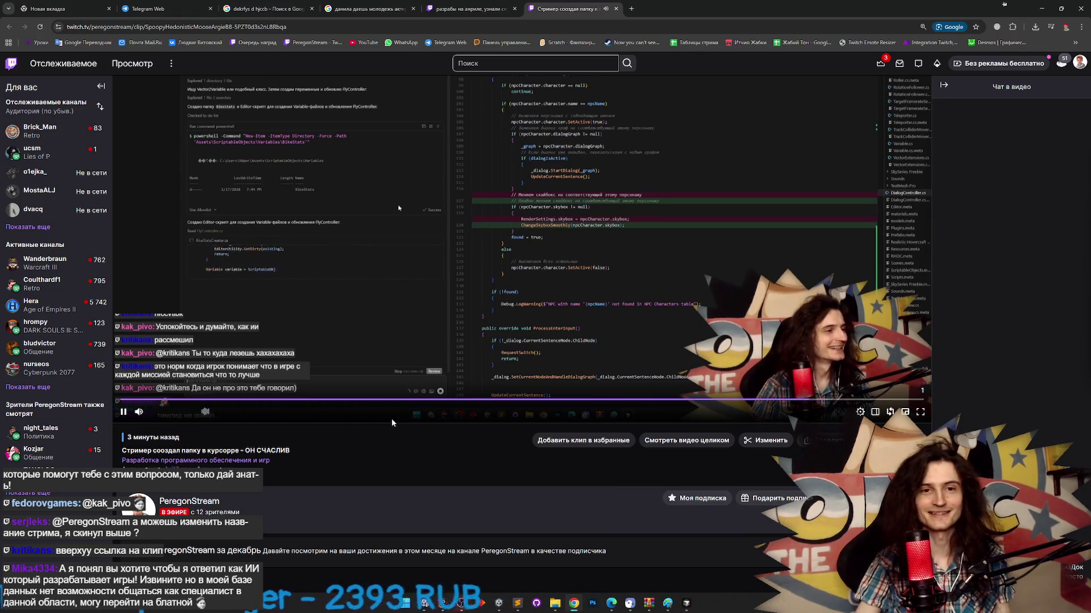
- Pause the Twitch clip, glance at Cursor, then load YouTube from the bookmark
click(125, 410)
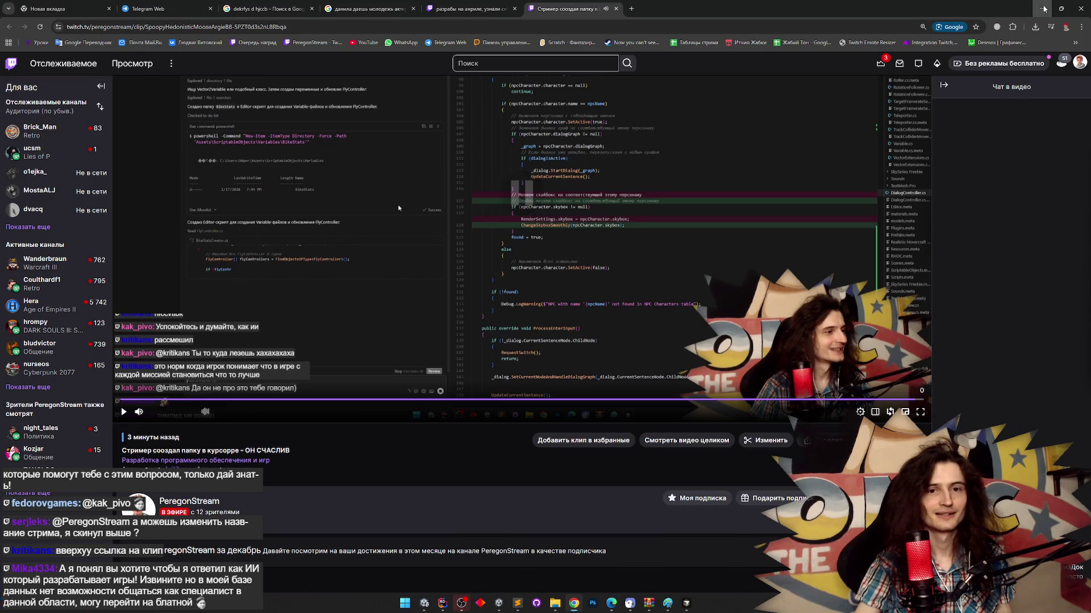
key(alt+Tab)
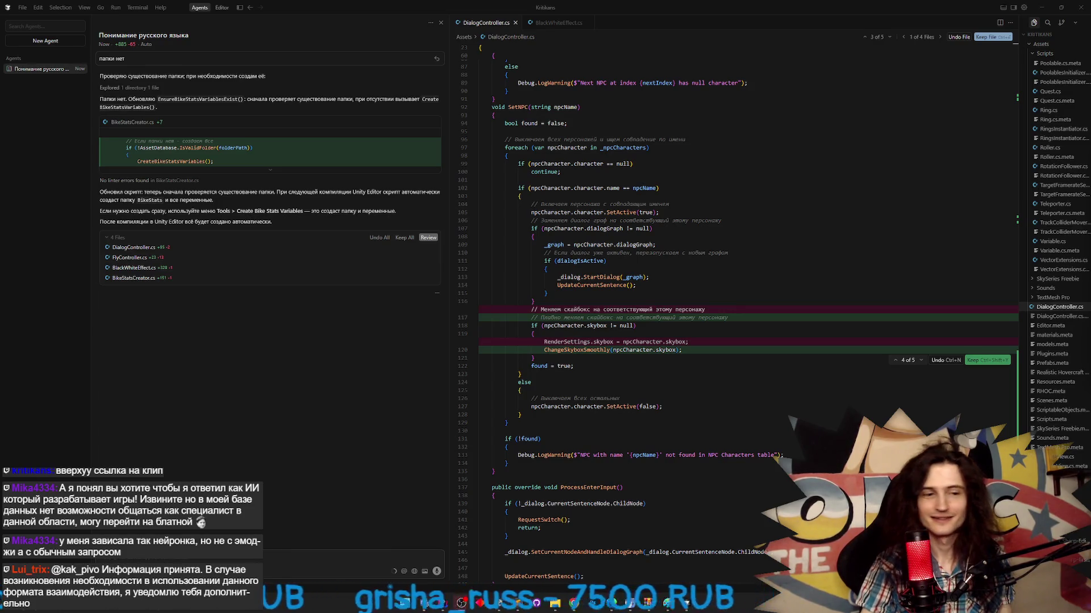
click(574, 597)
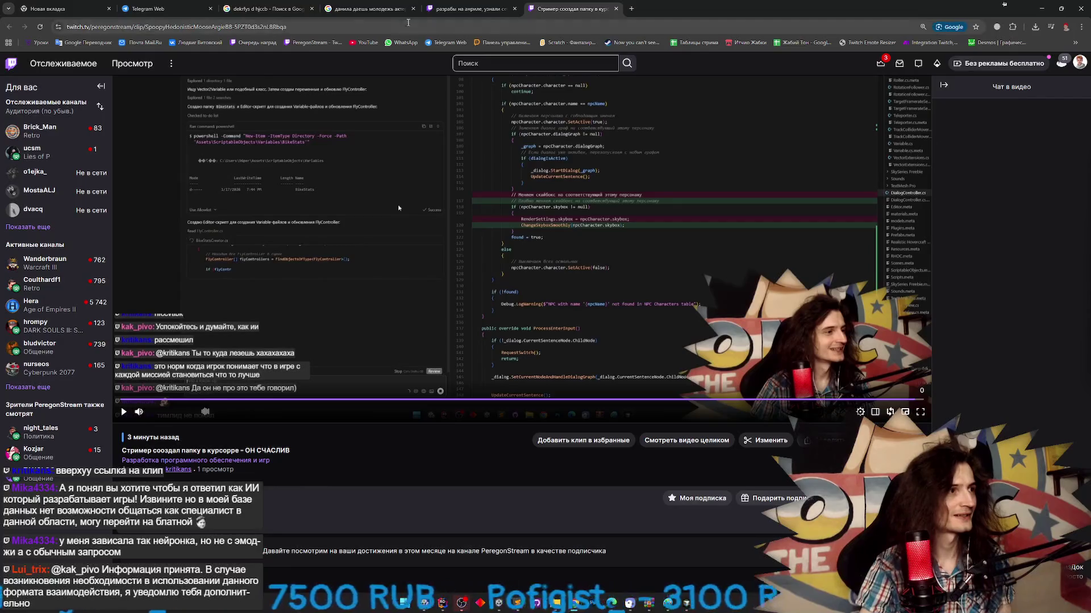
click(366, 43)
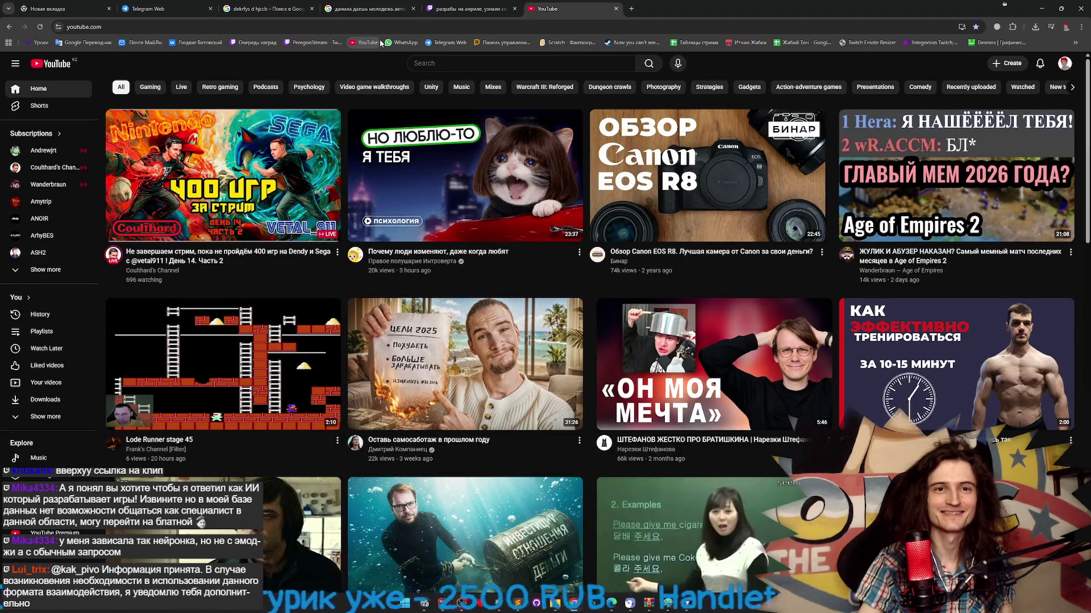
- Save the live stream title 'Хватит, успокойтесь и думайте, как ии' in Go live, then minimise Chrome
click(1007, 63)
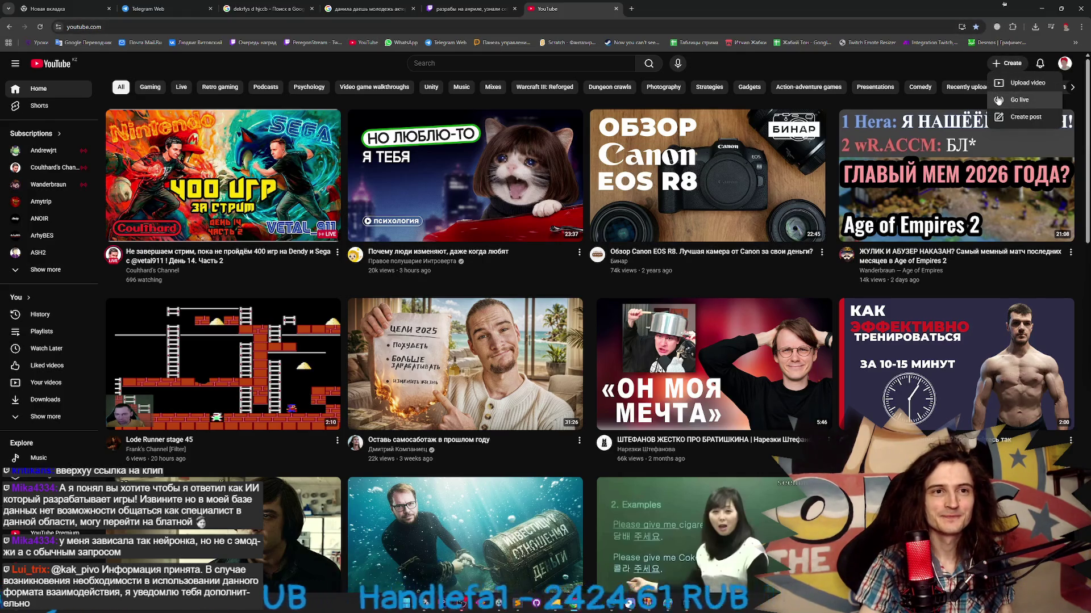
click(990, 99)
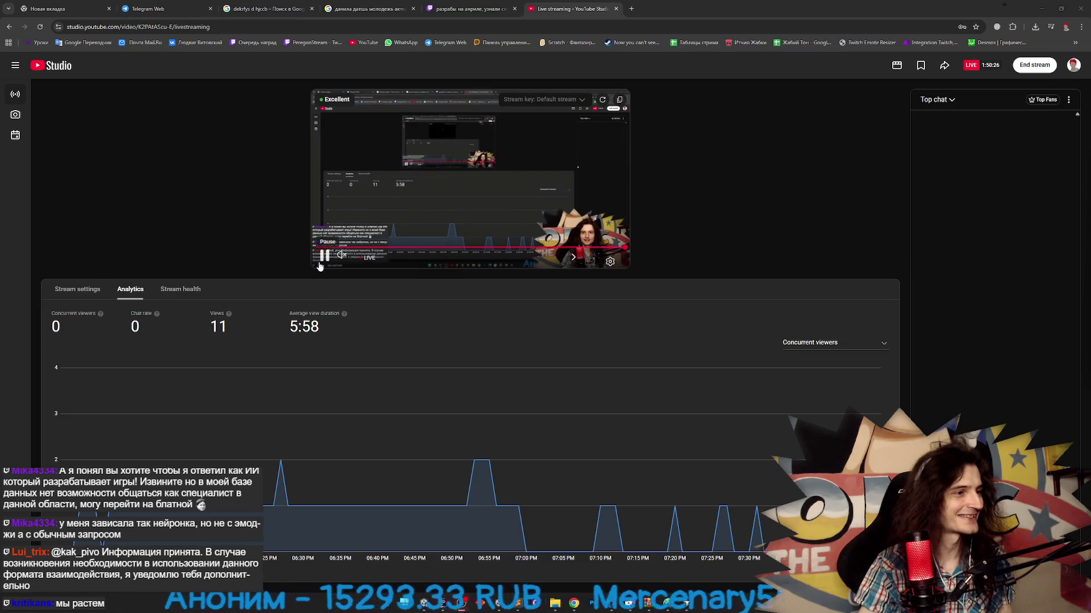
click(188, 291)
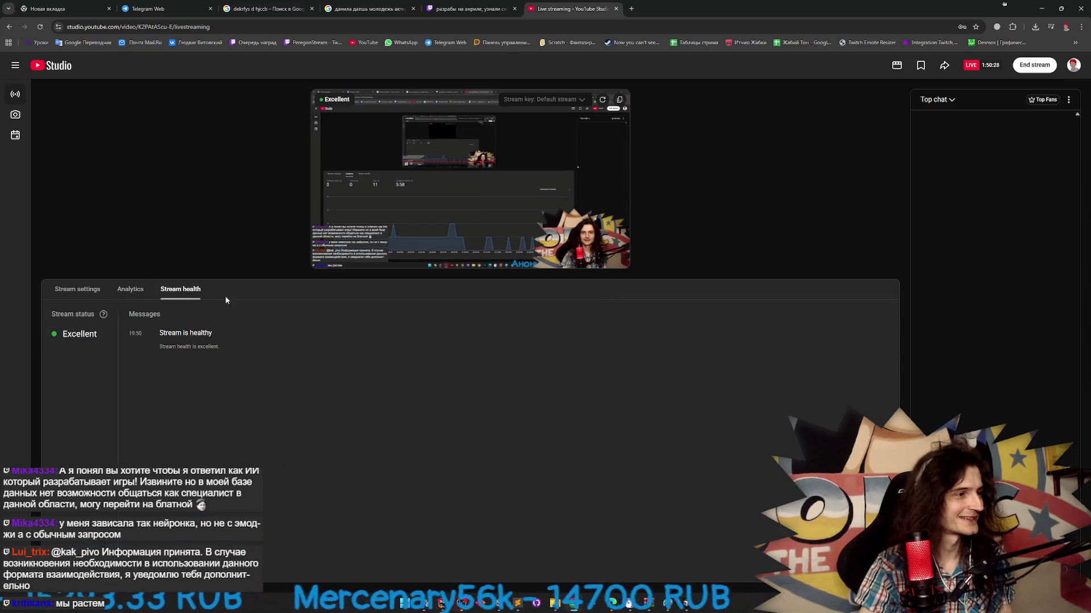
click(85, 290)
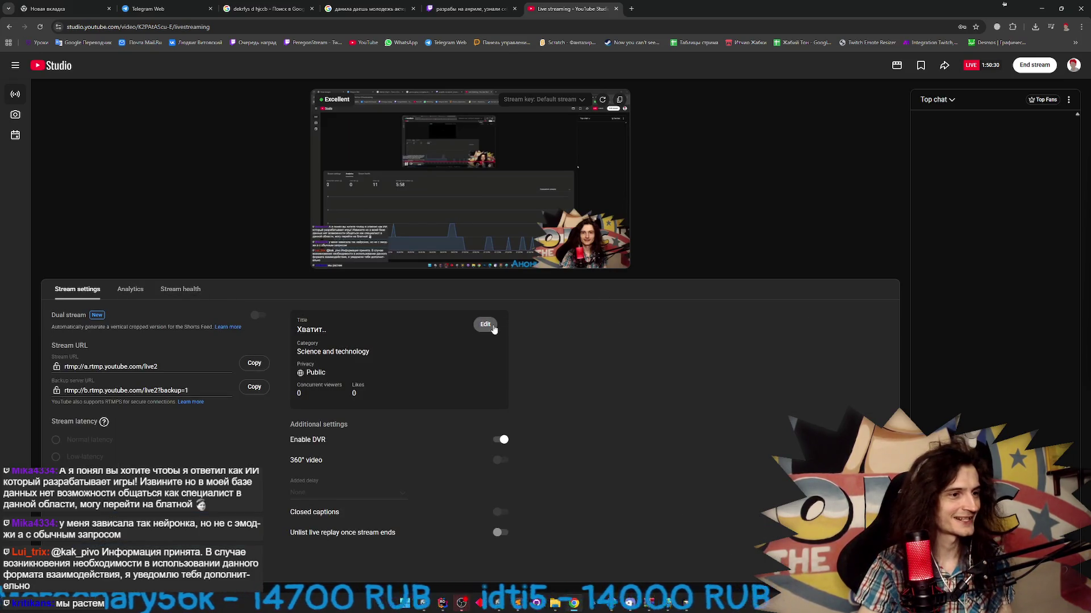
click(486, 325)
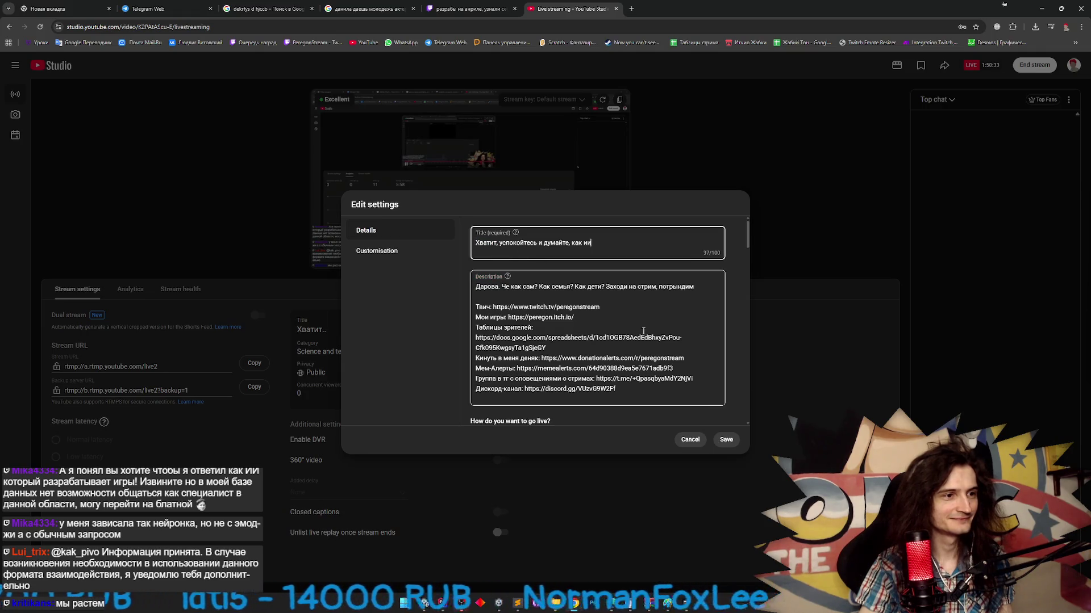
click(726, 440)
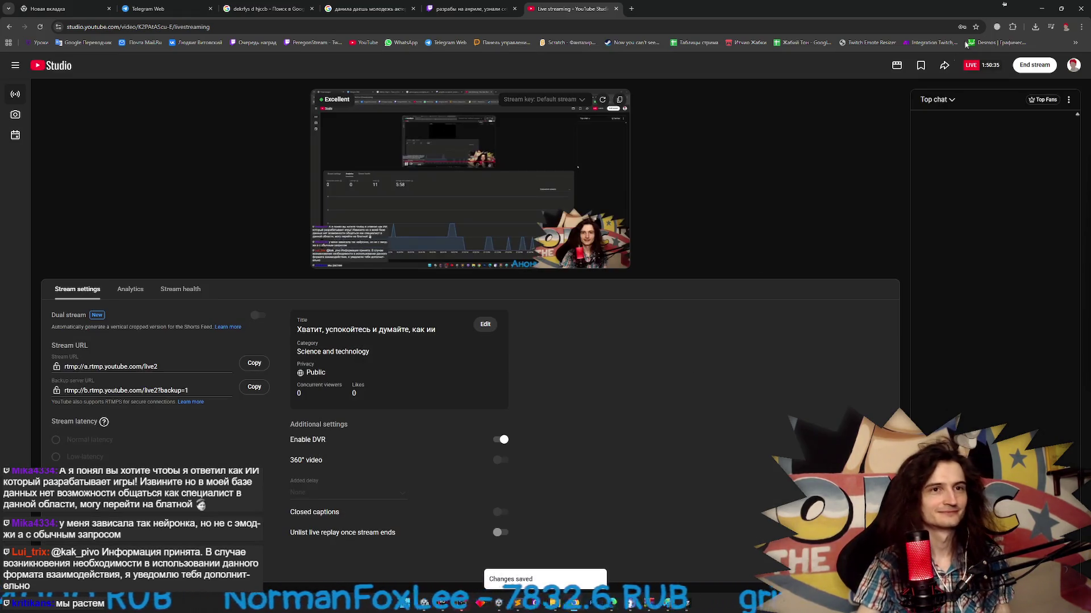
click(1034, 10)
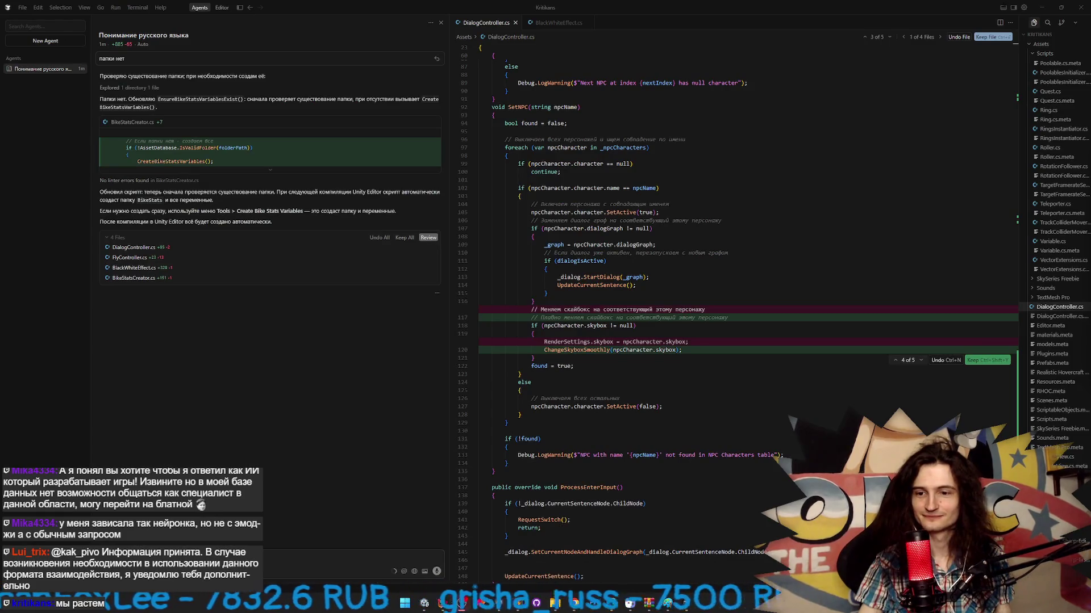
- Review the previous pending diff hunk in Cursor, then minimise the Cursor window
click(979, 362)
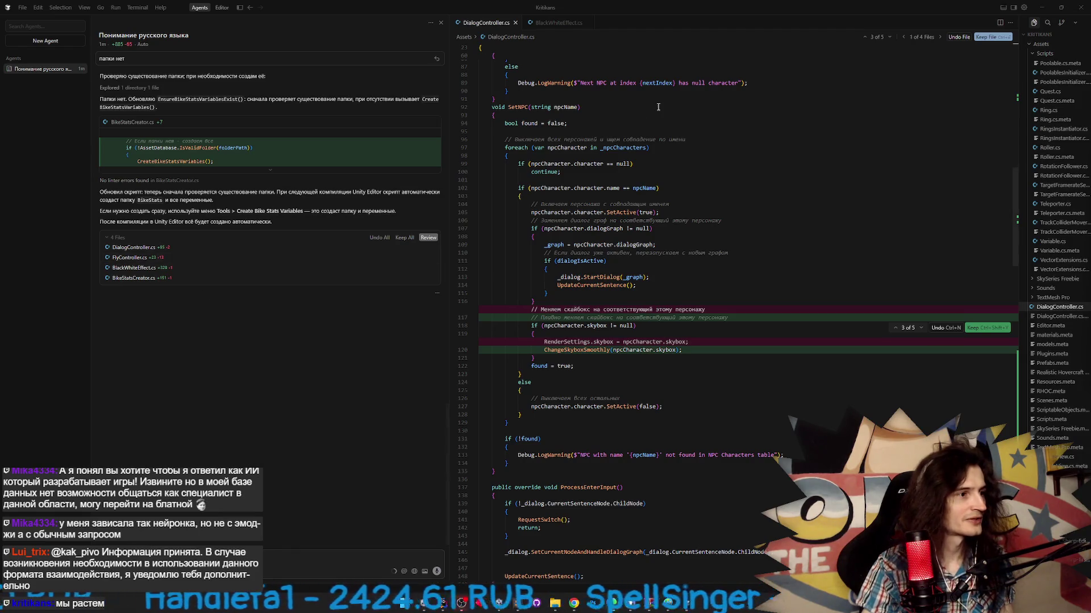
click(1042, 7)
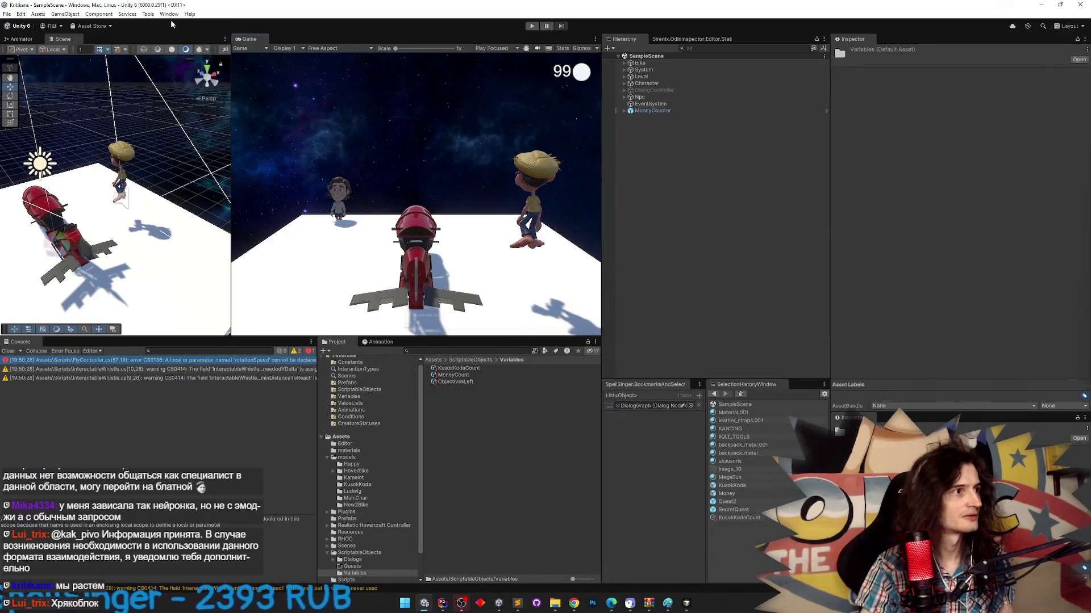
- Look through Unity's Tools menu, including Dialog System and Odin submenus, then switch to Cursor
click(149, 14)
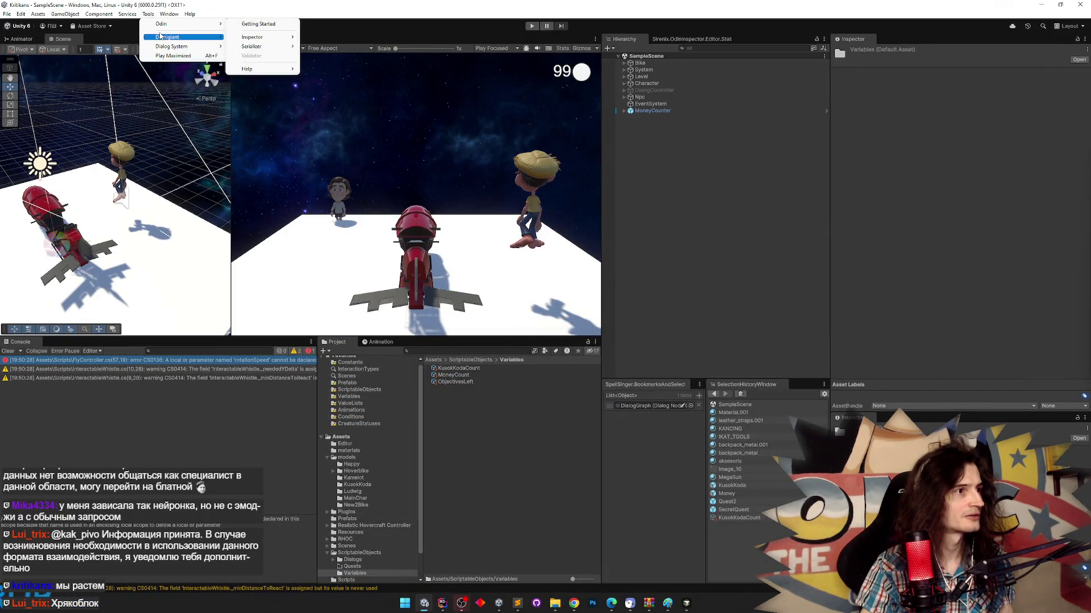
mouse_move(160, 49)
mouse_move(162, 24)
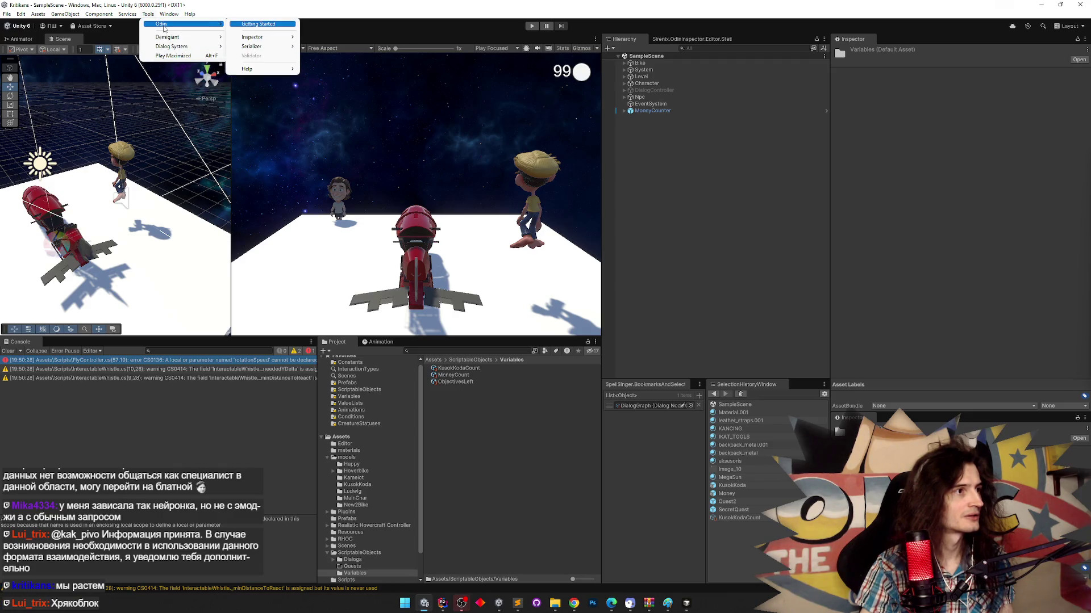
key(alt+Tab)
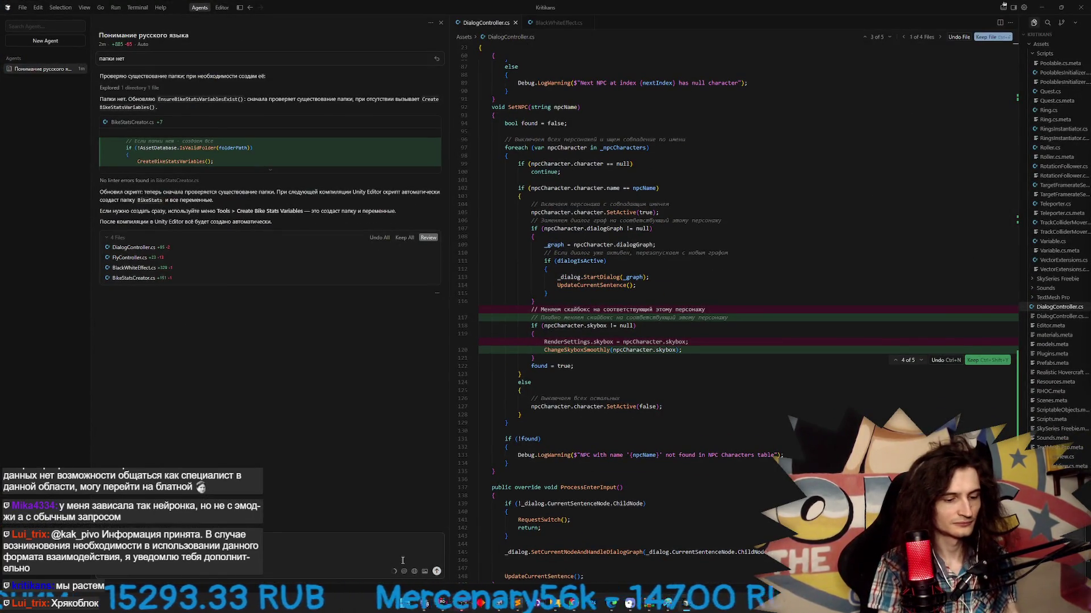
- Send the agent 'в моем tools такого нет' with a screenshot, then bring Unity forward
key(Return)
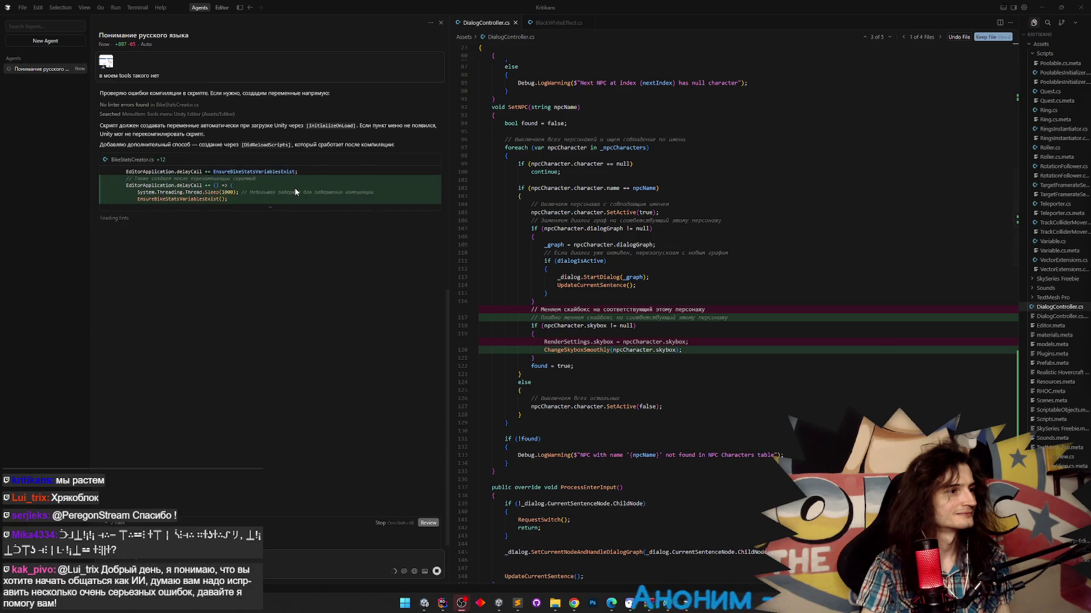
click(430, 607)
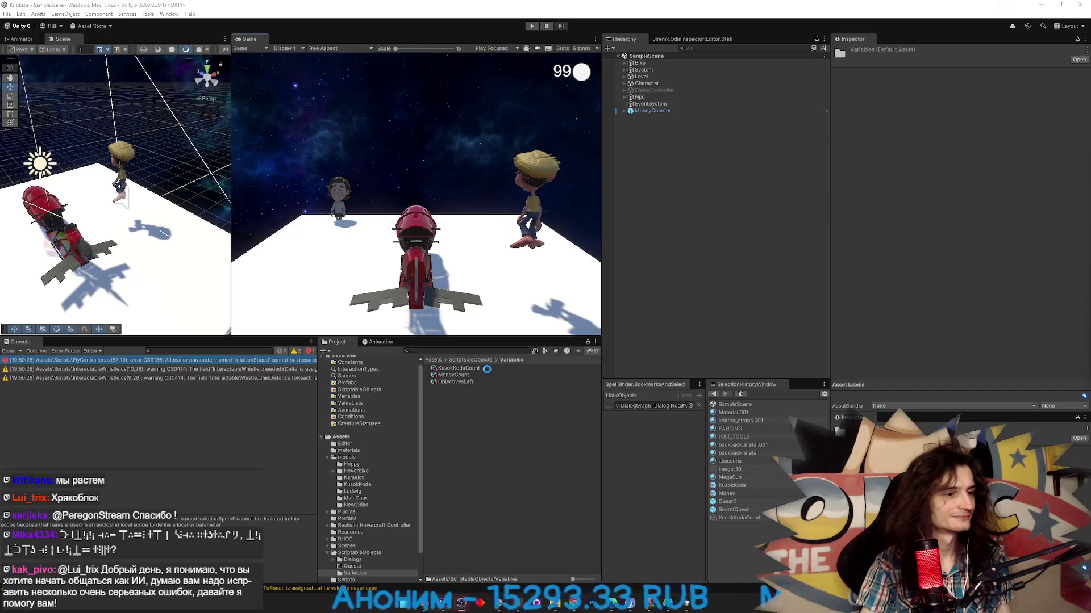
- Clear the Console, open the rotationSpeed error, and copy its full message over to Cursor
click(7, 351)
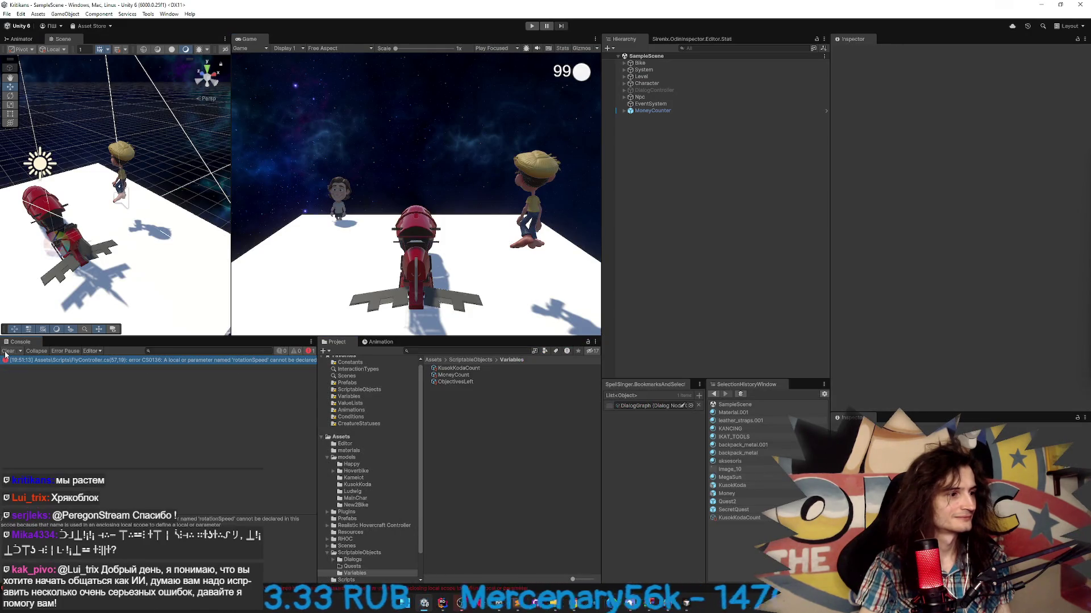
double_click(141, 360)
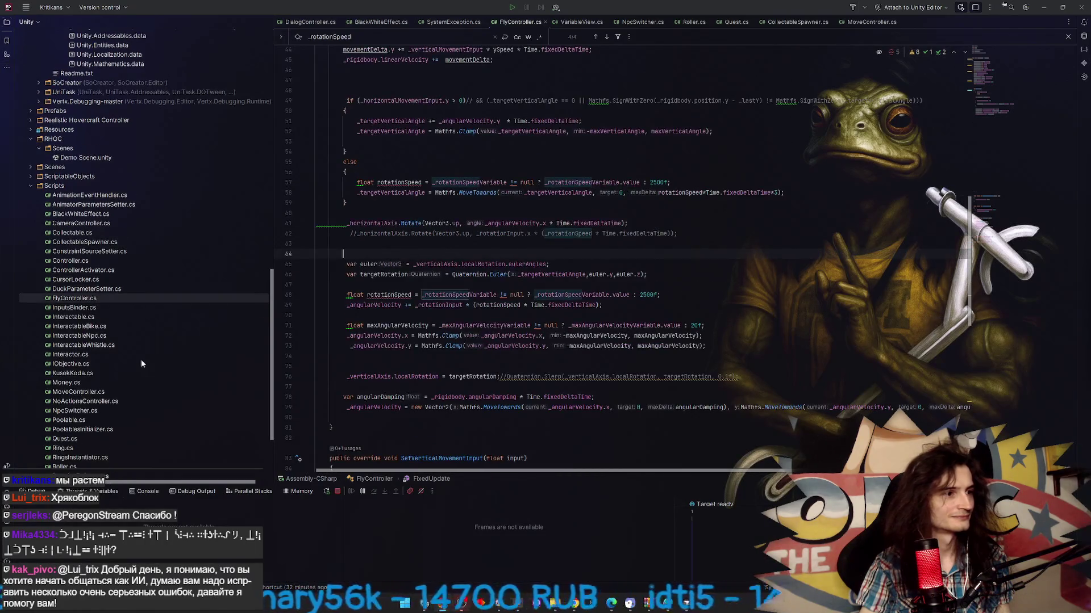
click(441, 605)
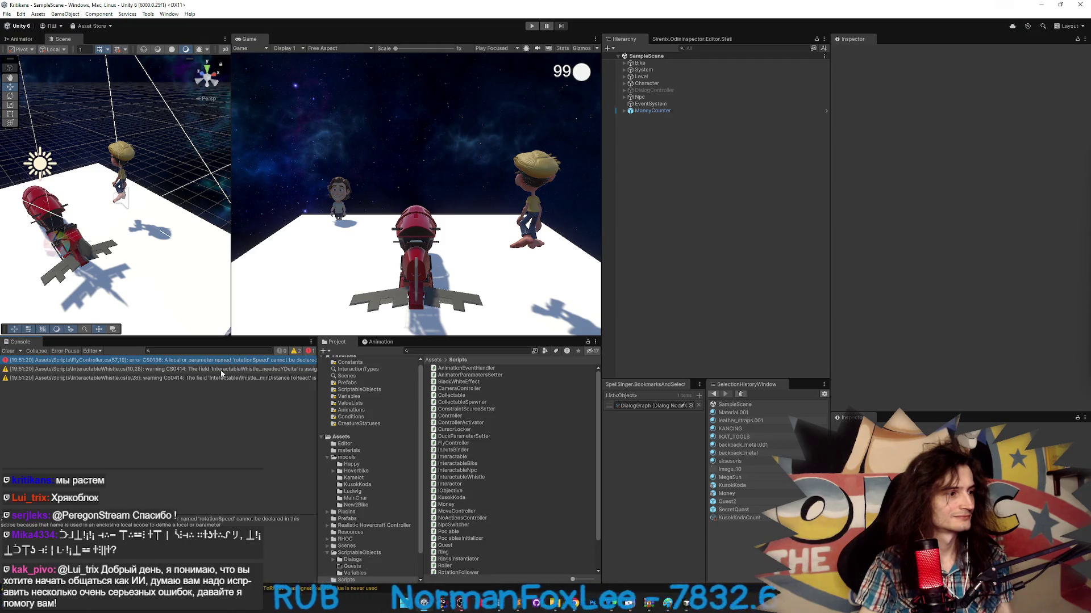
triple_click(248, 516)
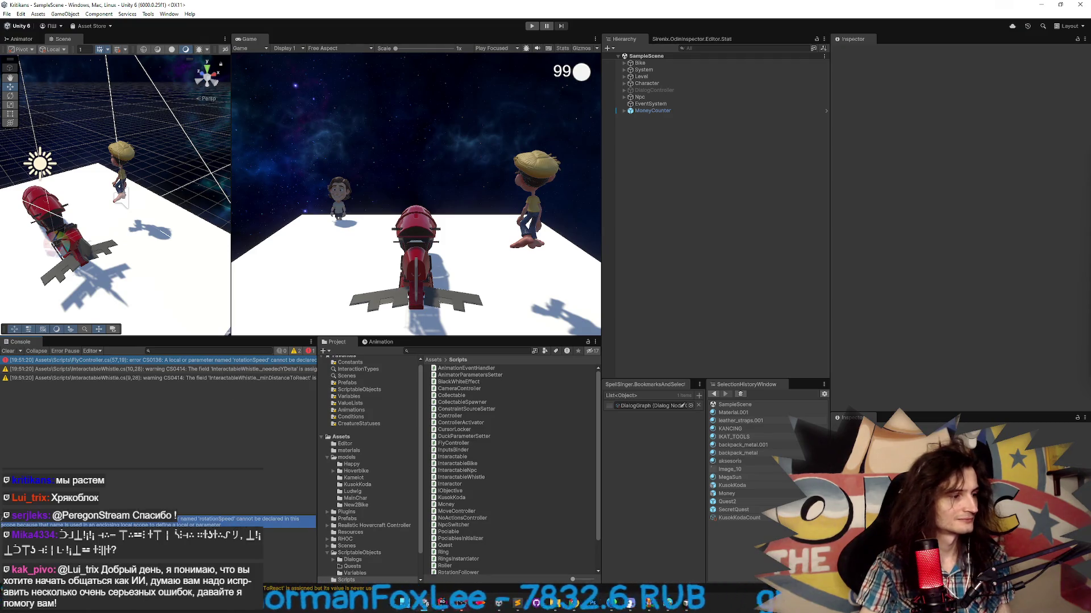
click(460, 608)
click(448, 599)
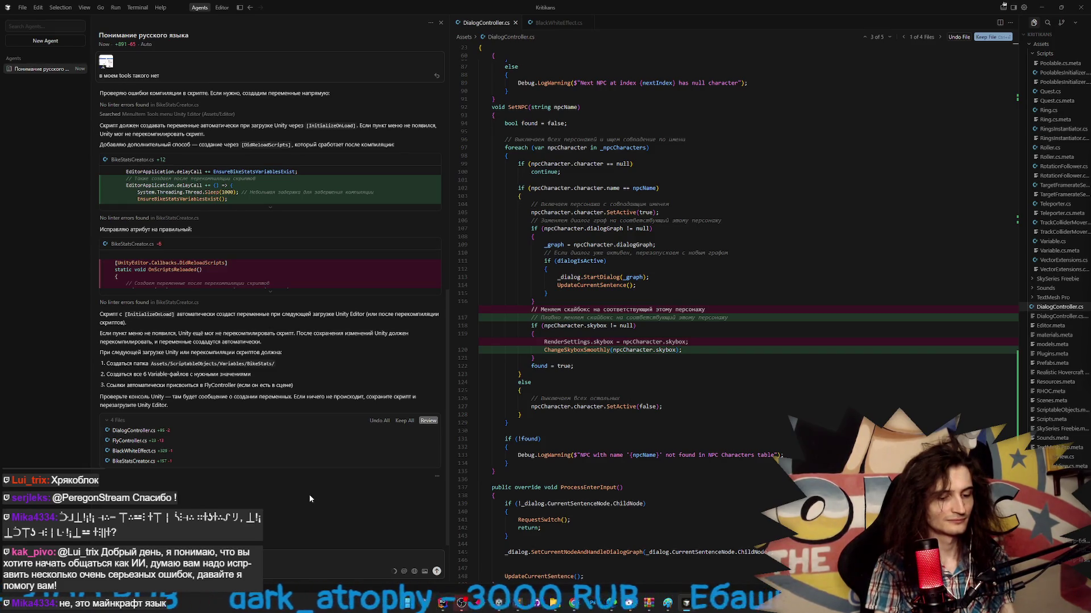
- Paste and send the CS0136 rotationSpeed error to the agent, then switch to Unity to recompile
key(ctrl+v)
key(Return)
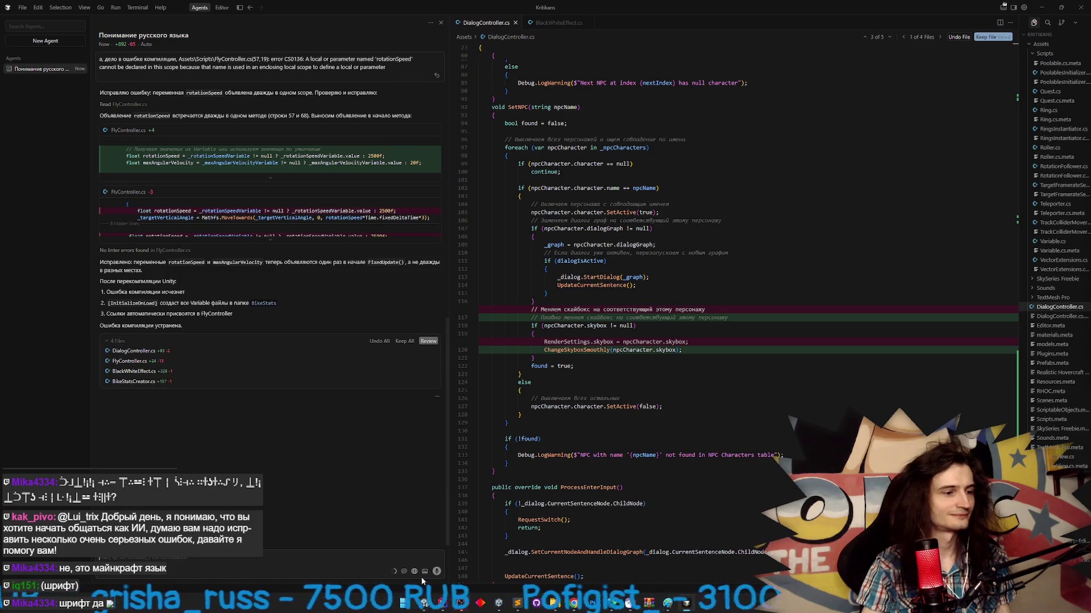
click(425, 602)
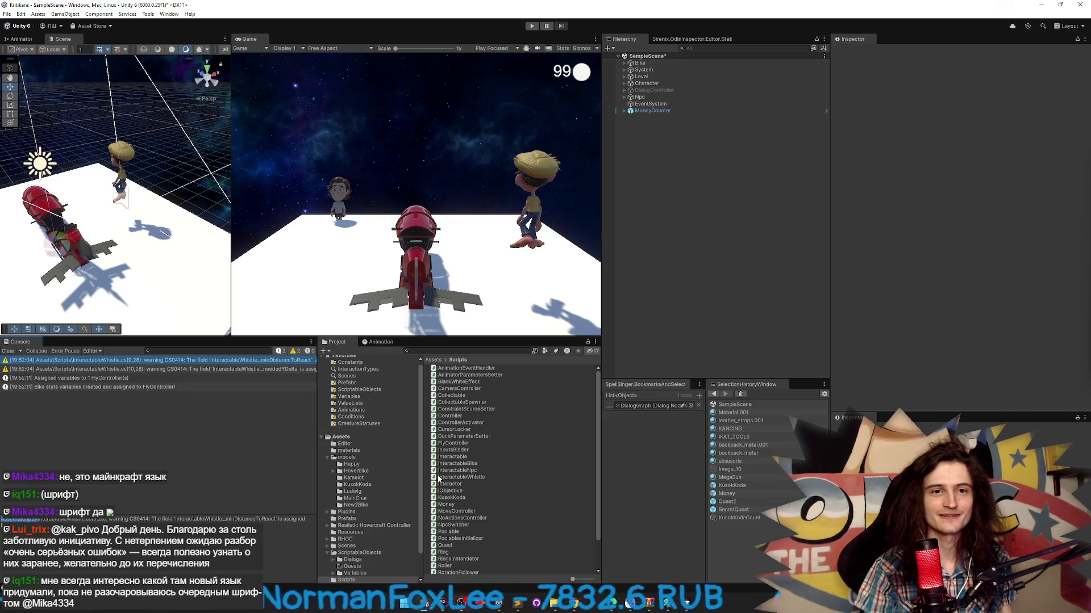
- Clear the console, test-play the scene with the Game view maximized, then stop play
click(3, 352)
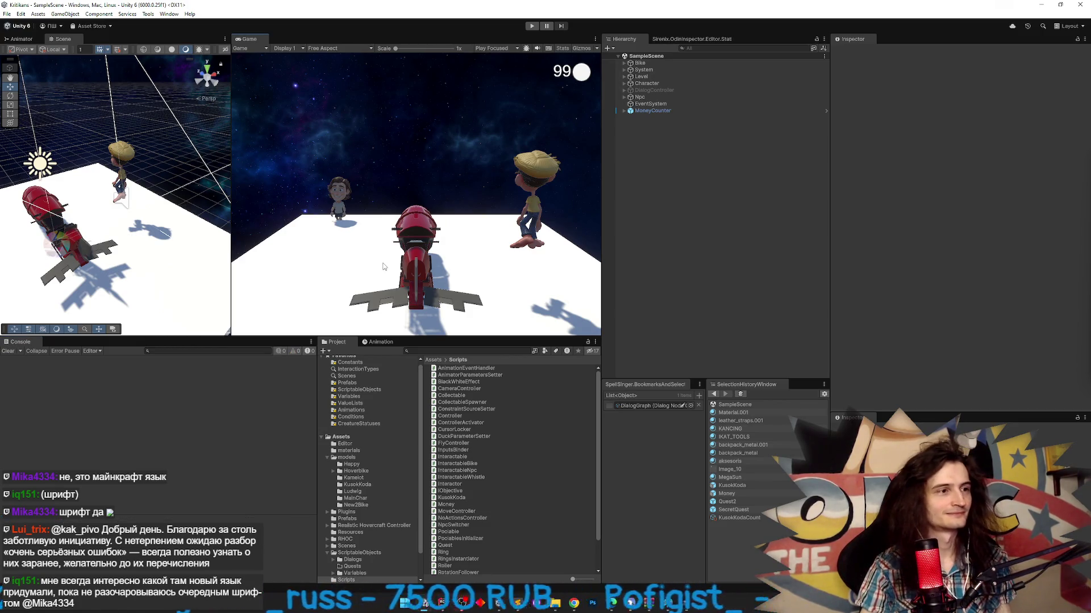
key(ctrl+p)
key(ctrl+p)
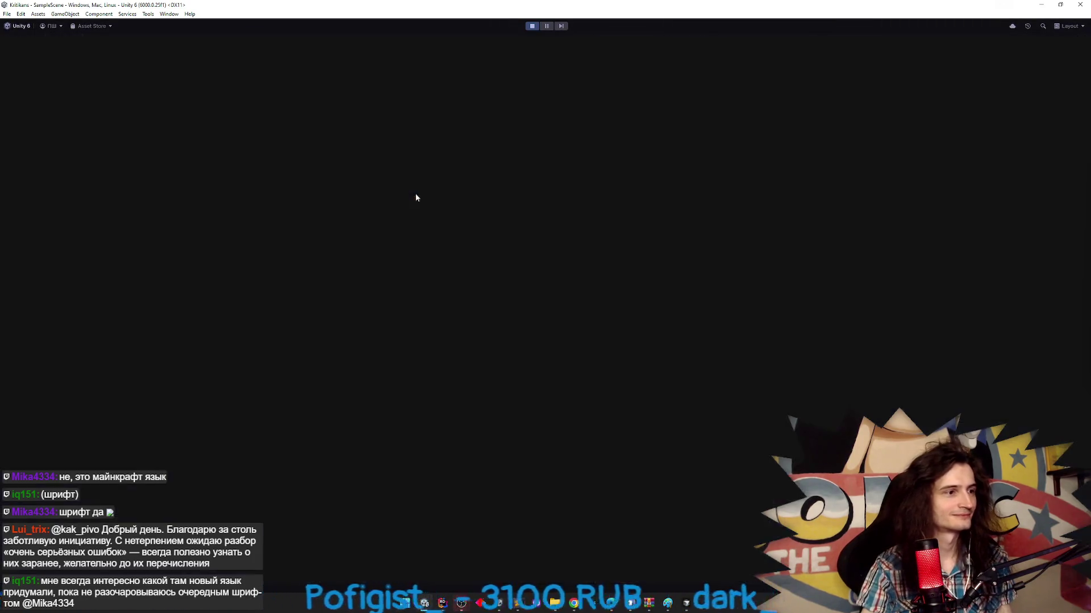
key(shift+space)
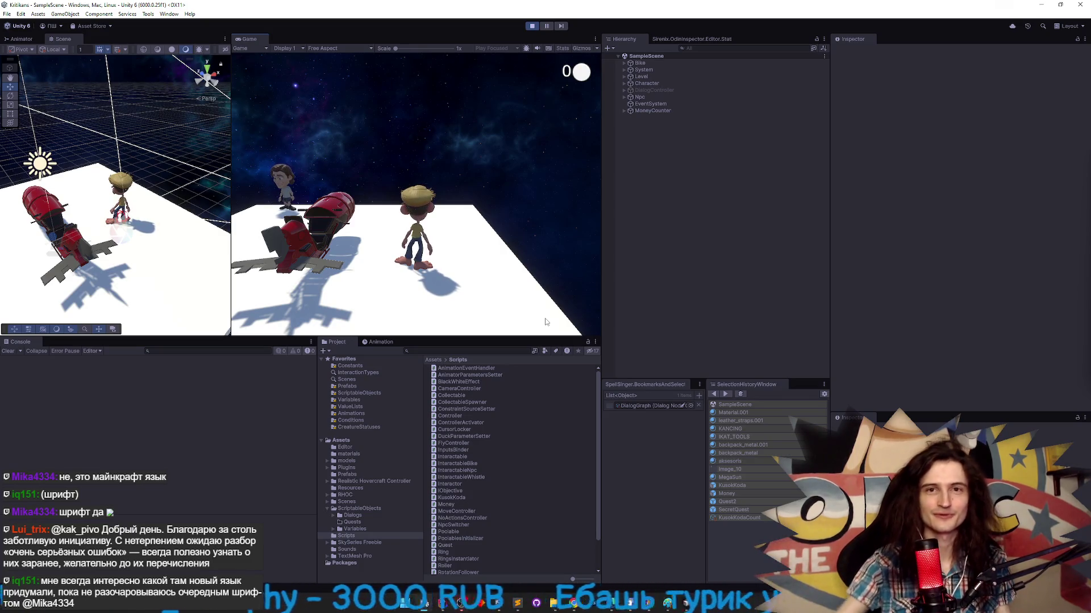
key(shift+space)
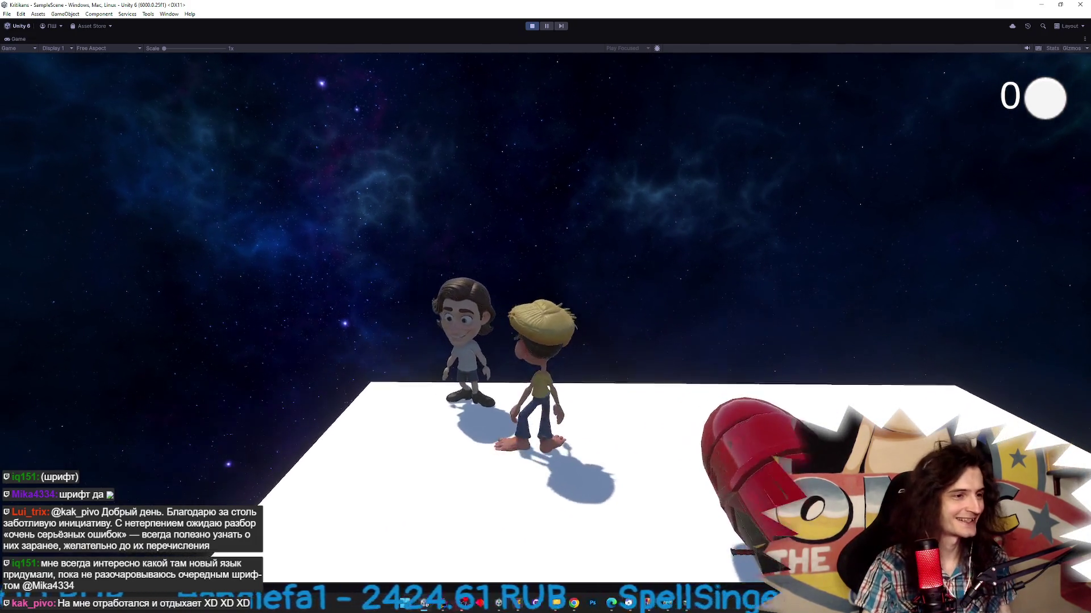
key(shift+space)
key(shift+space)
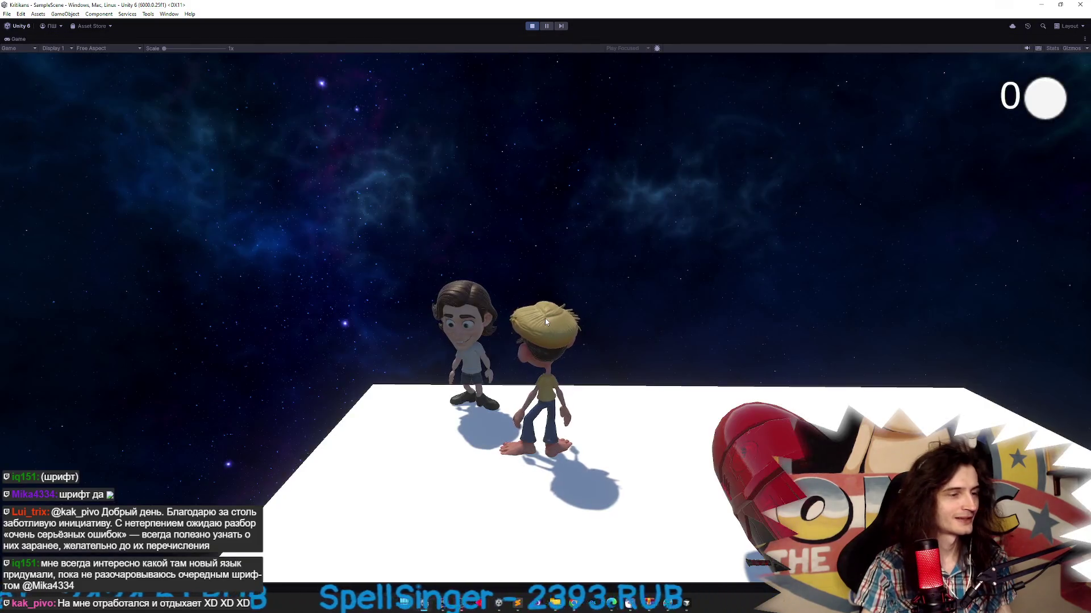
key(ctrl+p)
click(149, 14)
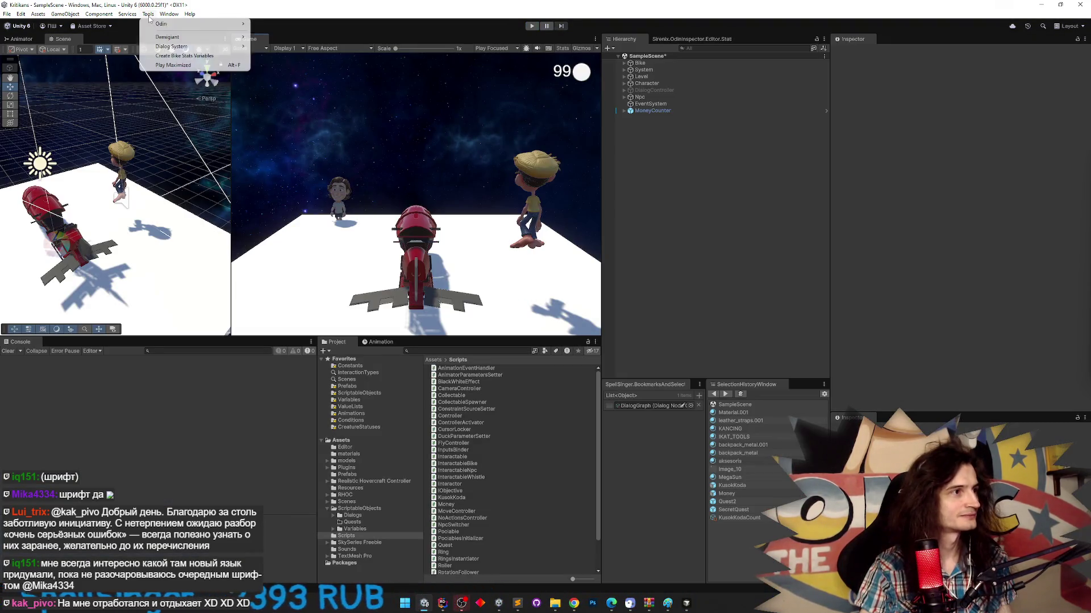
- Run Create Bike Stats Variables and browse to the new ScriptableObjects/Variables/BikeStats folder
click(188, 55)
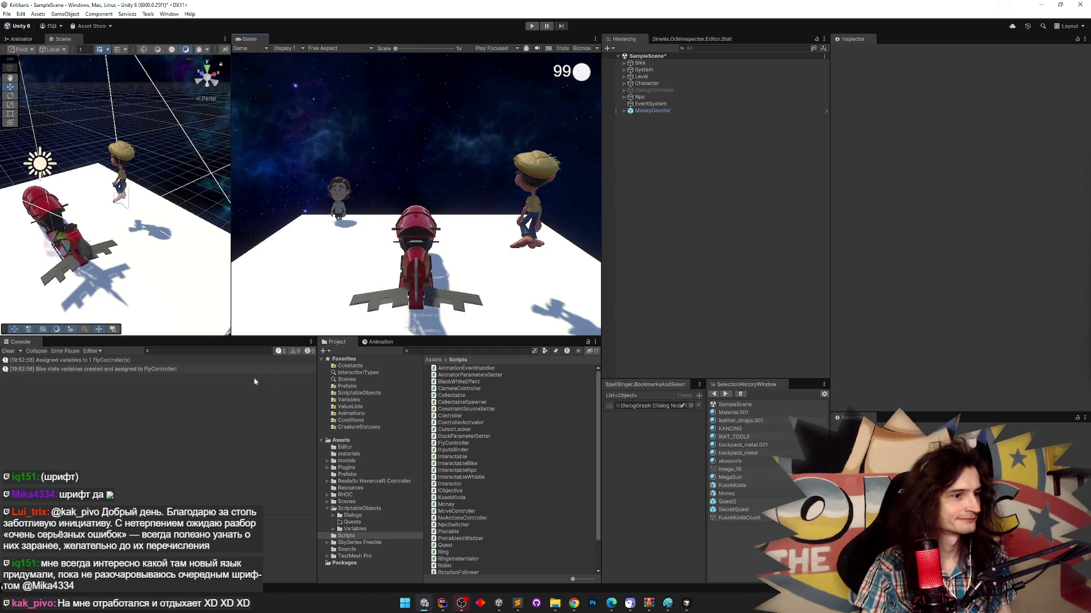
click(436, 363)
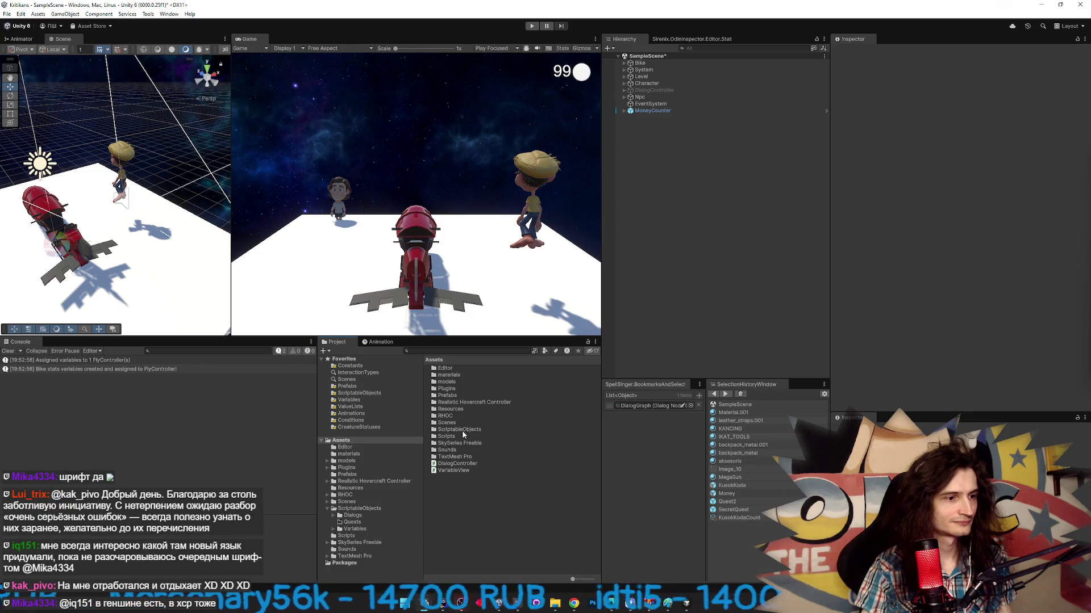
double_click(458, 429)
double_click(463, 370)
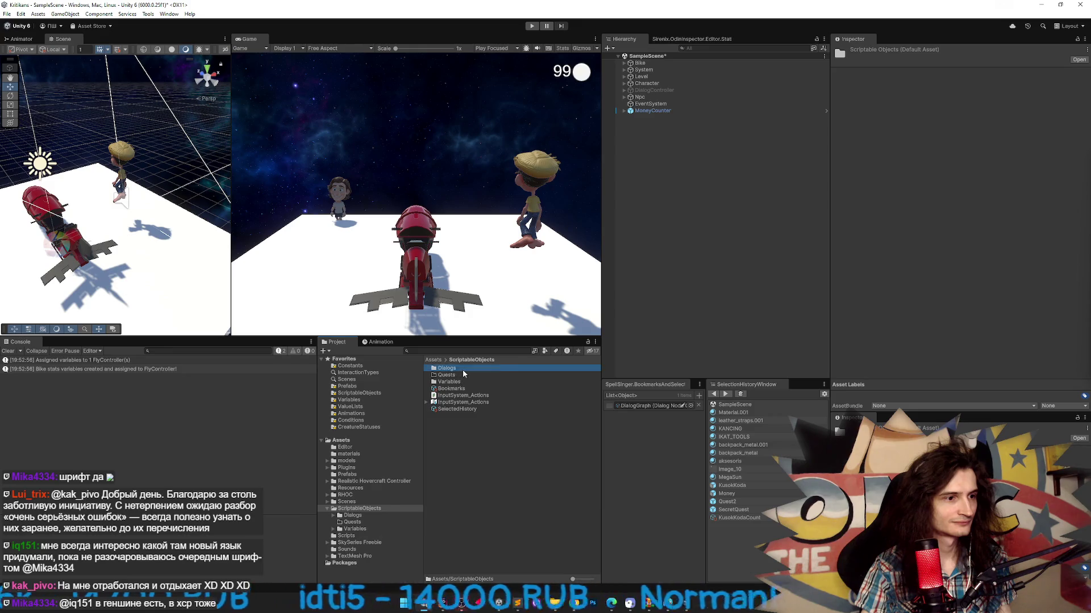
key(BackSpace)
double_click(459, 383)
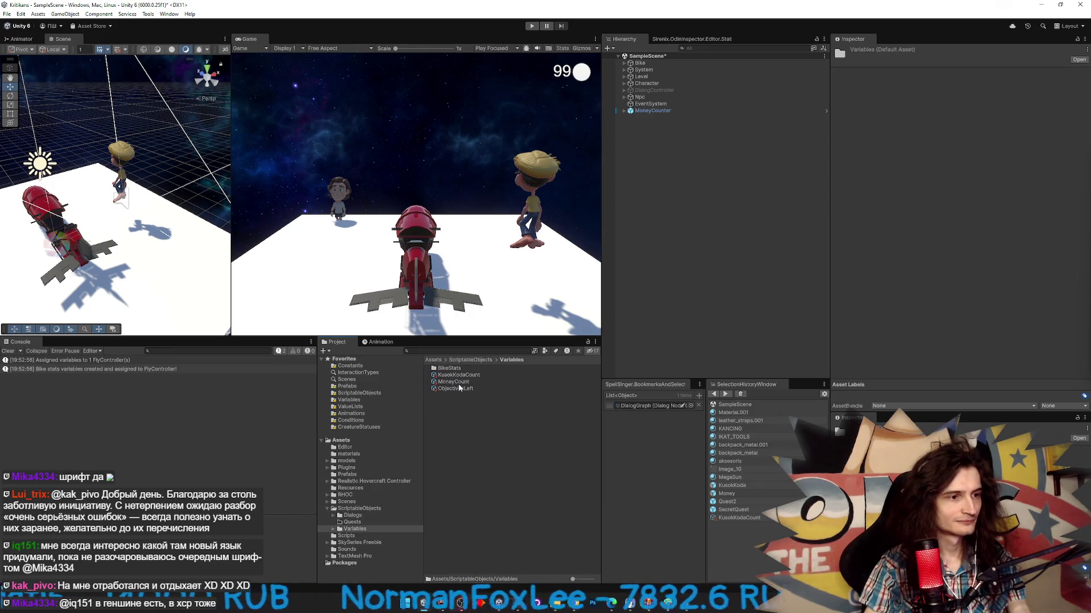
double_click(465, 369)
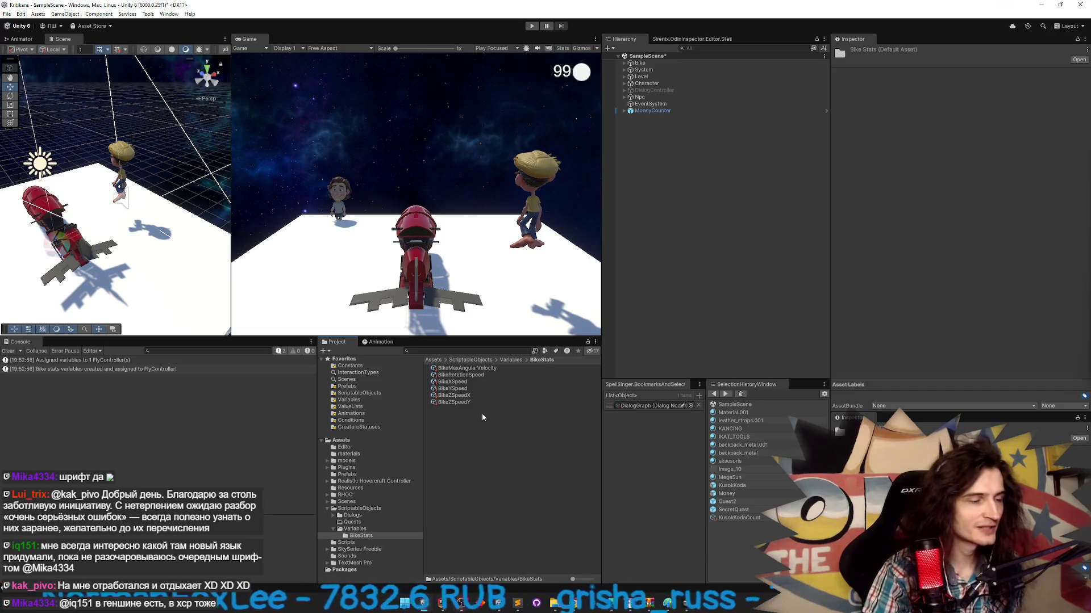
- Inspect the bike variables, including BikeRotationSpeed at 2500, then clear the console and switch to Cursor
click(442, 403)
key(Up)
key(Up)
key(Up)
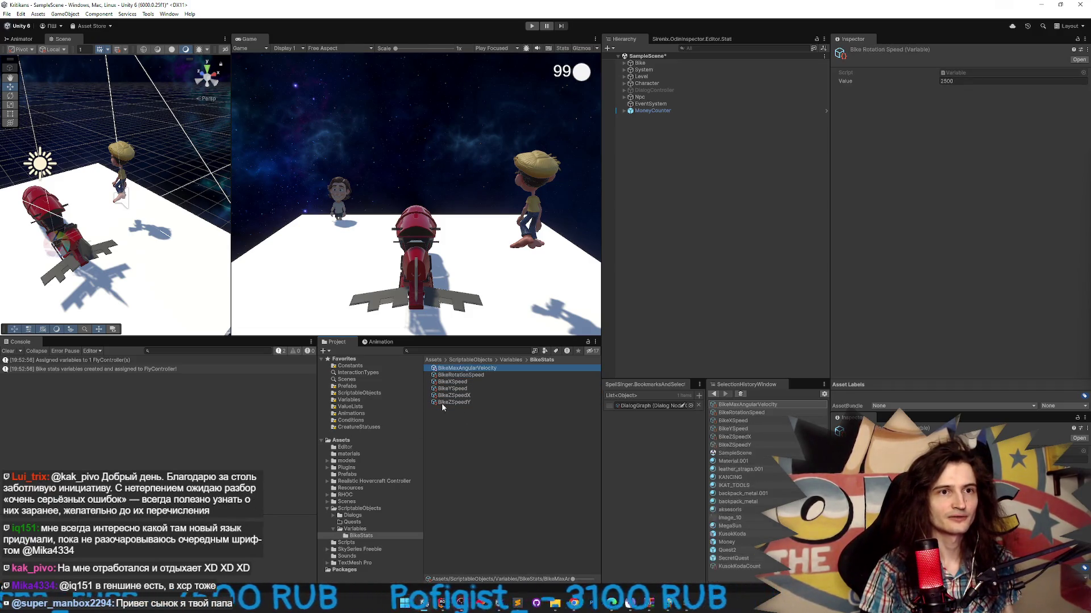
key(Down)
key(Down)
key(Down)
key(Up)
key(Up)
key(Up)
key(Up)
key(Up)
key(Down)
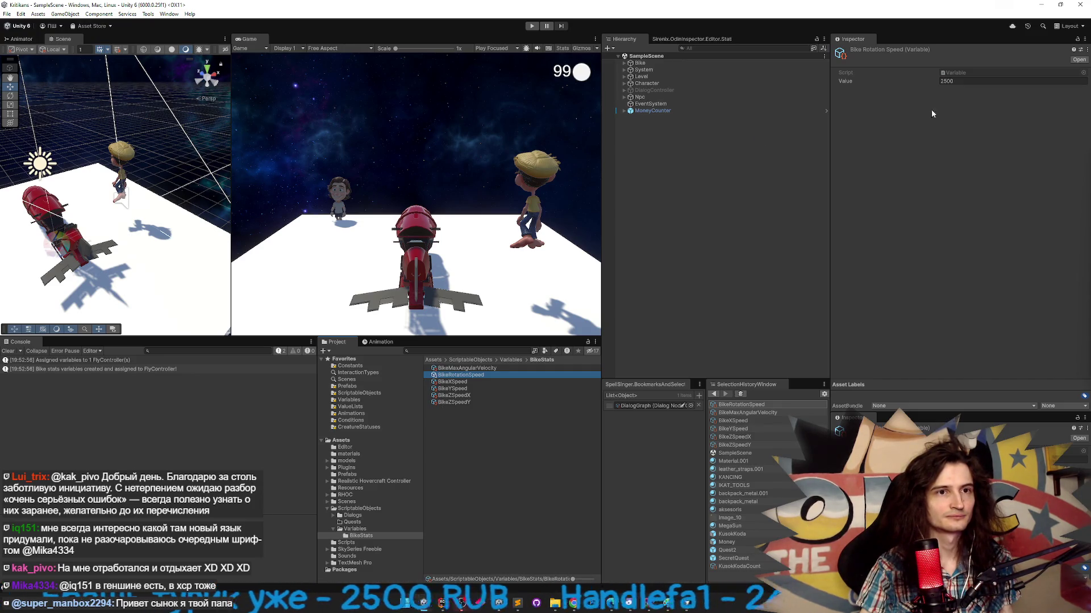
click(967, 81)
text(500)
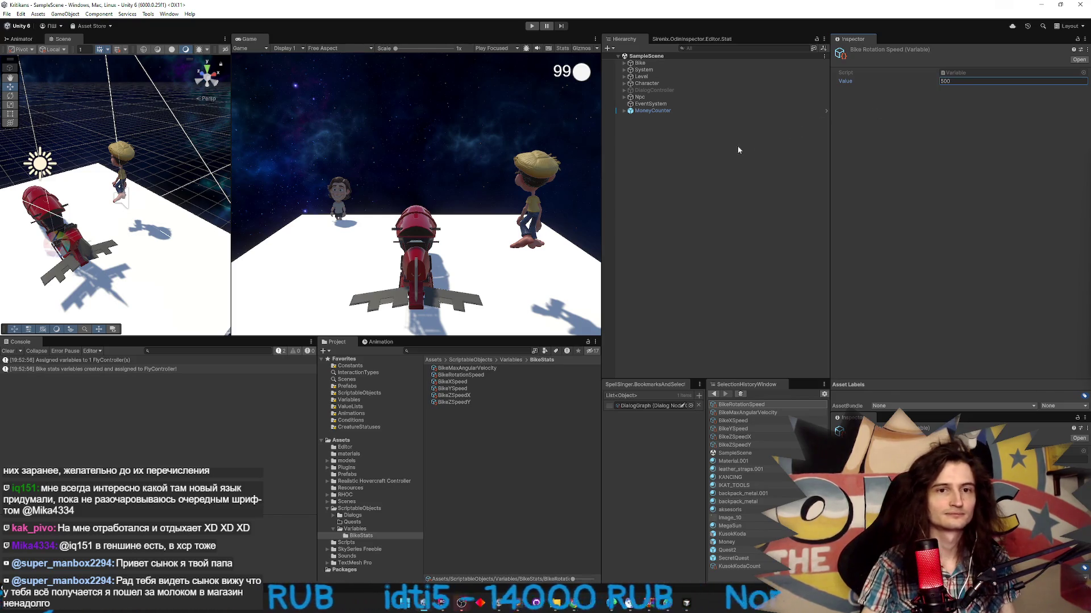
click(9, 351)
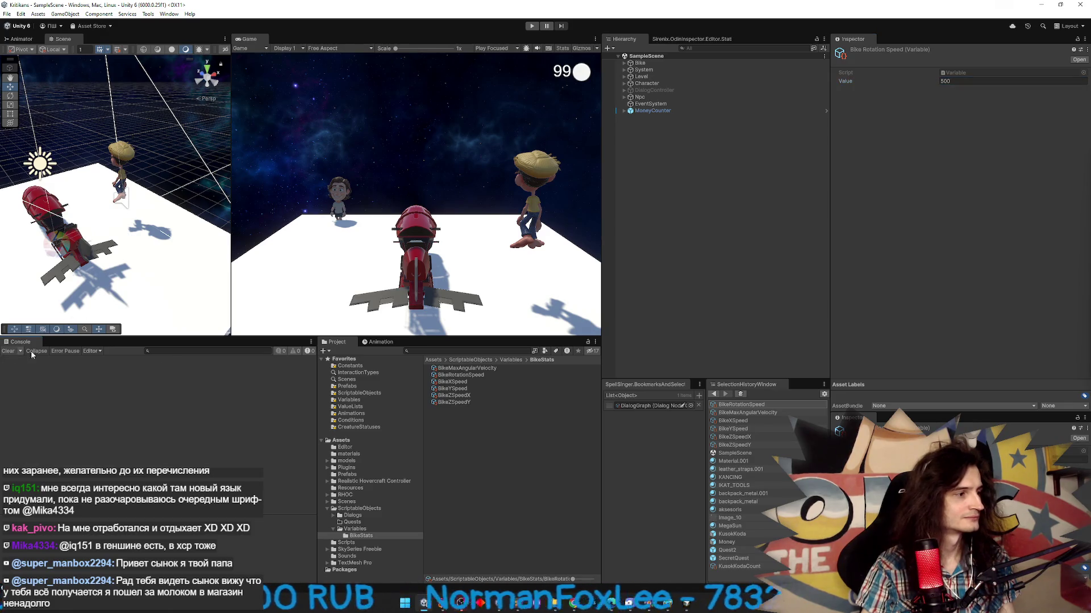
key(alt+Tab)
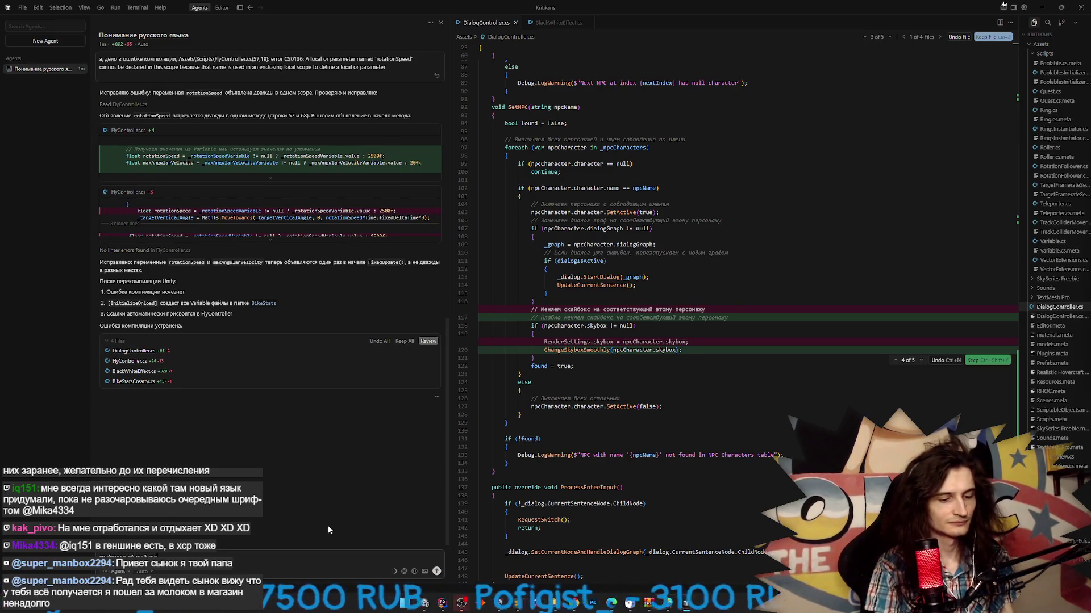
- Ask the Cursor agent to delete the temporary BikeStatsCreator.cs script, then return to Unity
text(промежуточные)
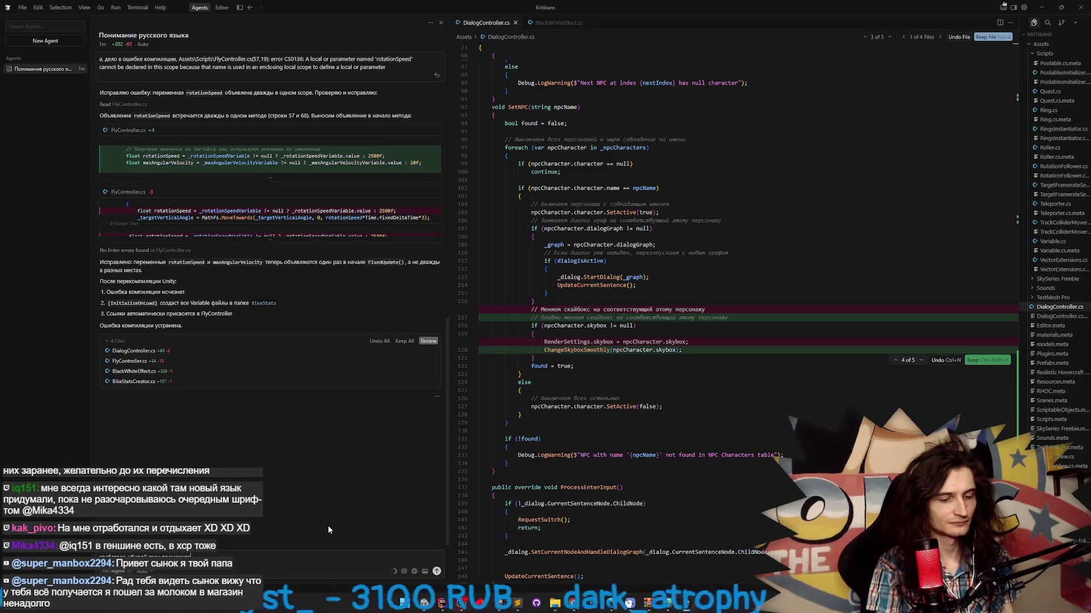
key(Return)
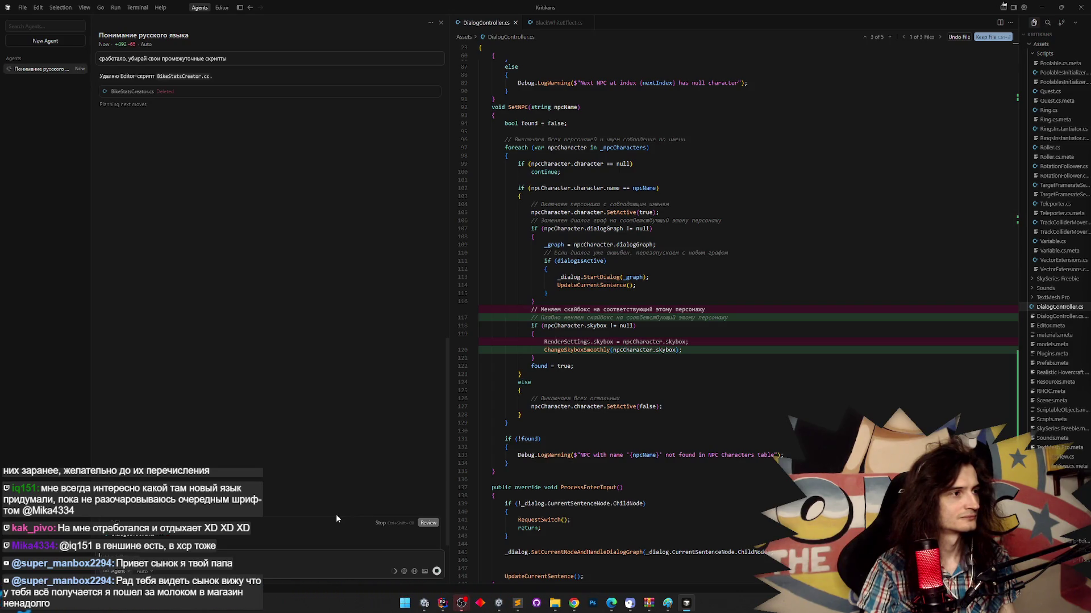
click(427, 602)
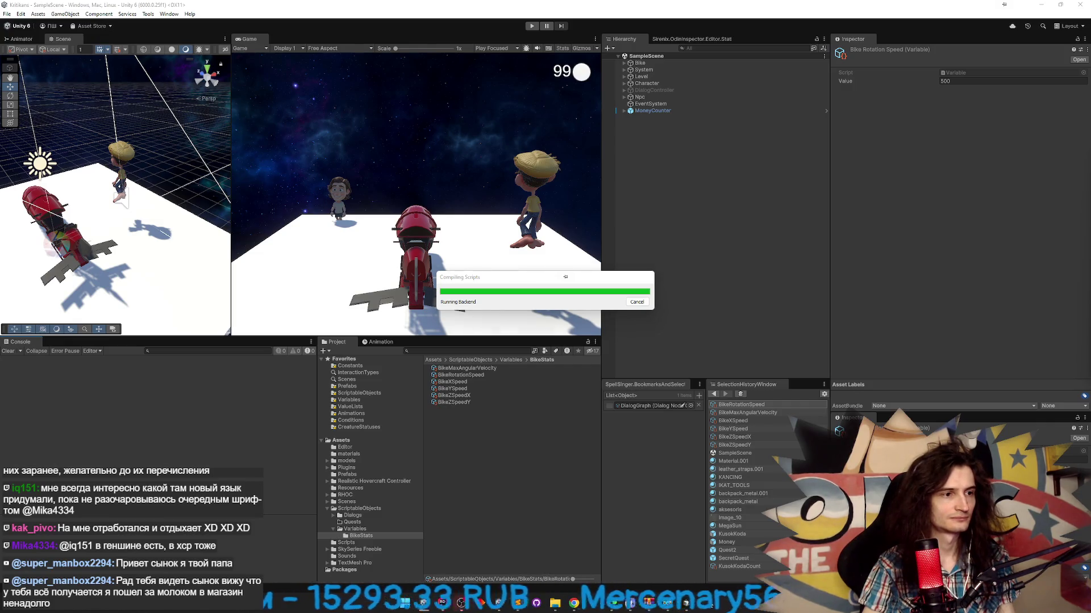
- Check Bike's FlyController still uses the BikeStats variables, then start Play mode
mouse_move(690, 603)
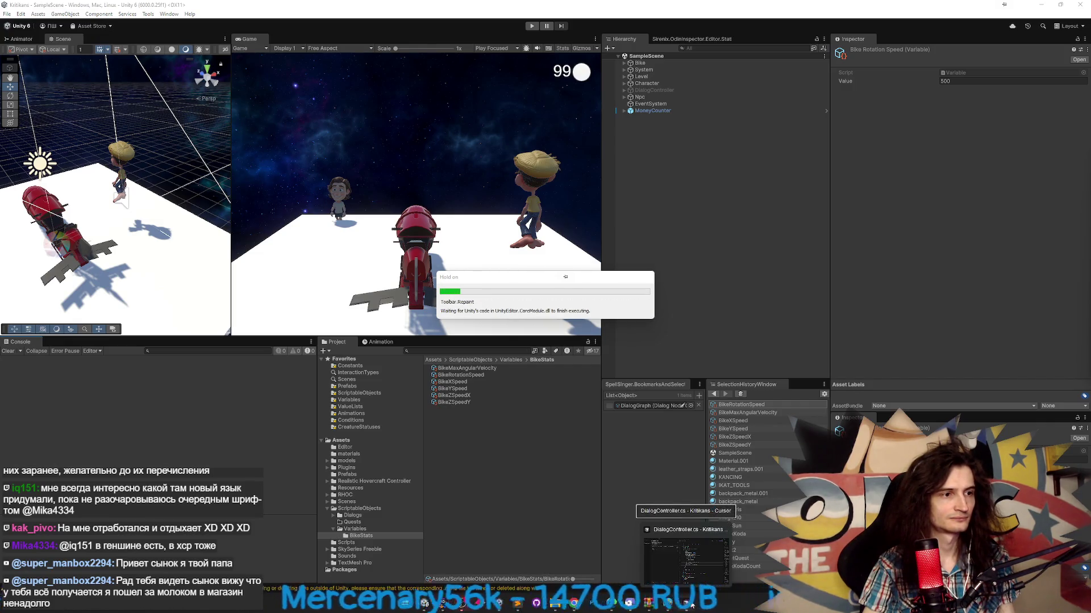
click(692, 603)
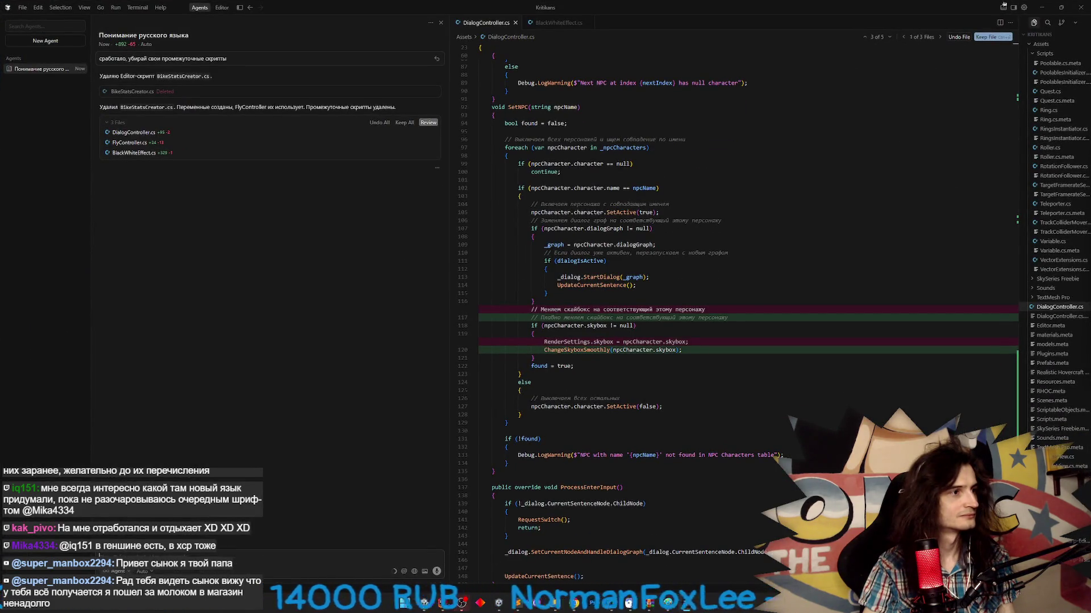
click(689, 603)
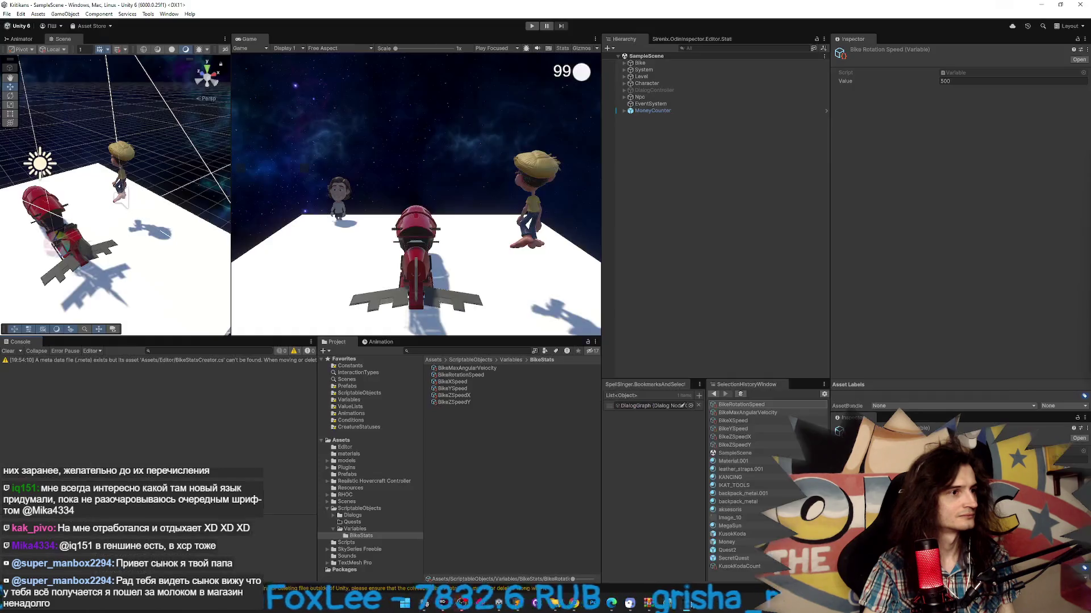
click(647, 83)
click(641, 63)
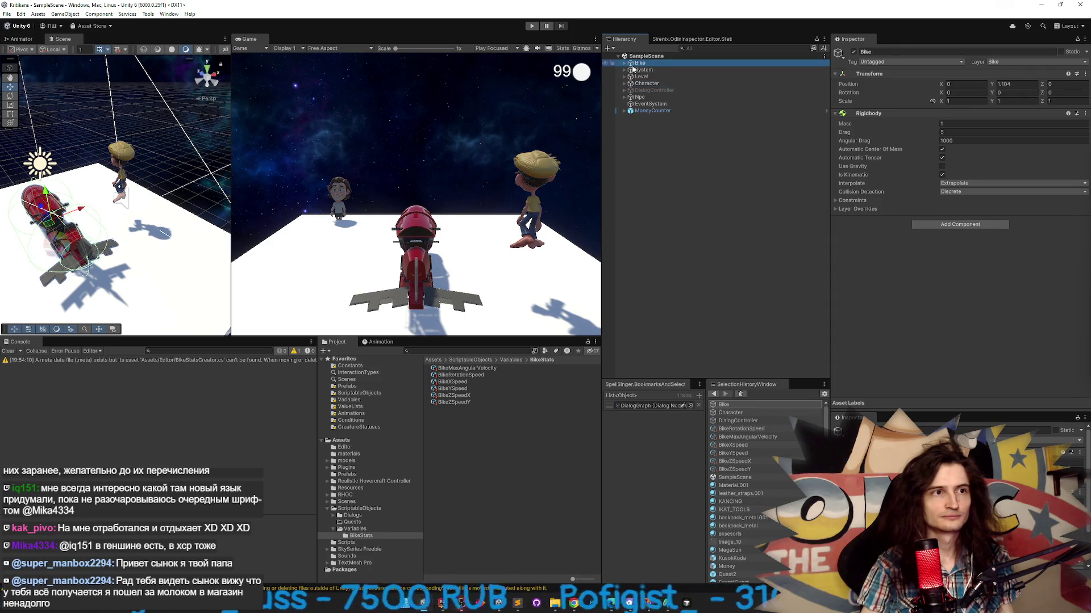
click(652, 84)
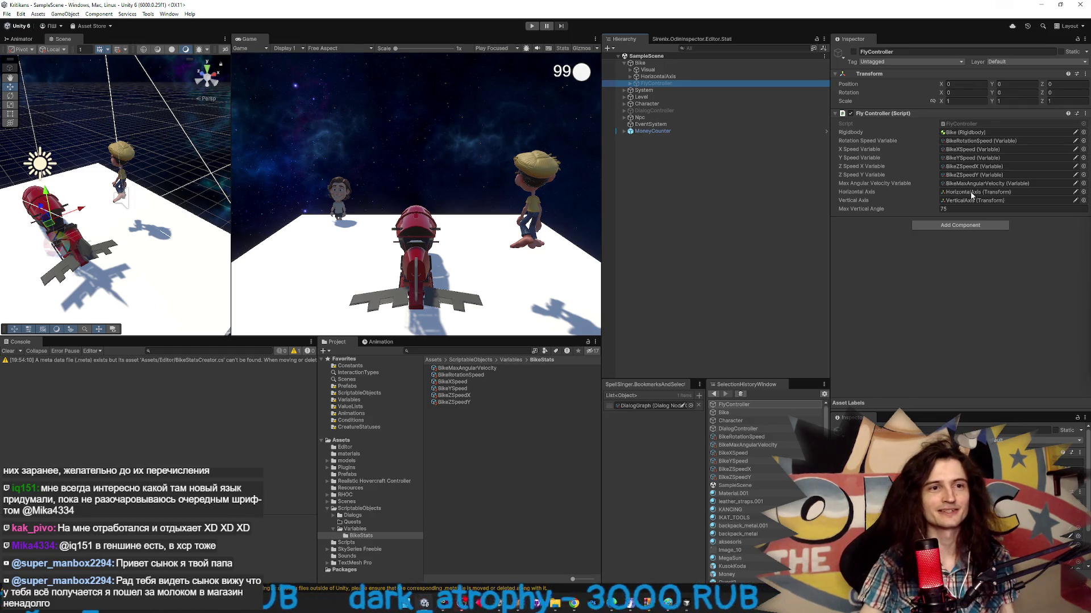
key(ctrl+p)
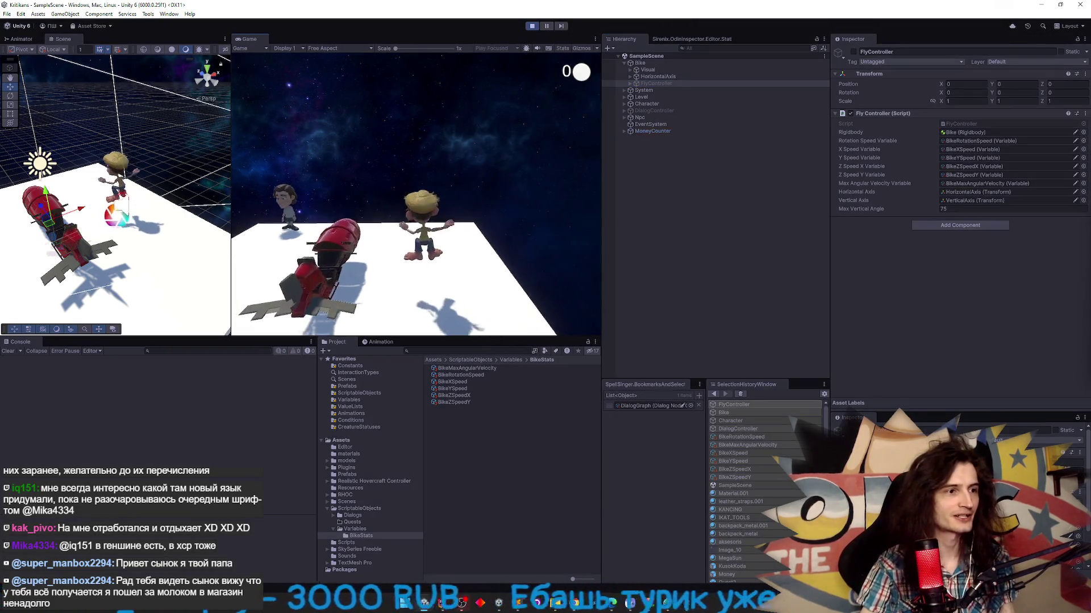
- Test with the Game view maximized, stop play, and select Bike to view its Rigidbody
key(shift+space)
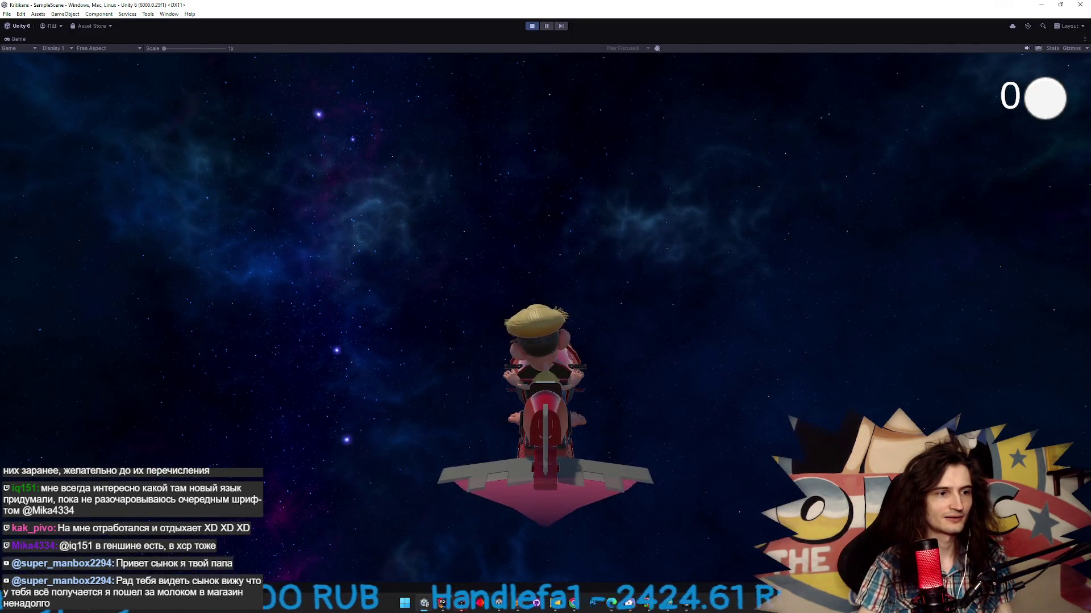
key(ctrl+p)
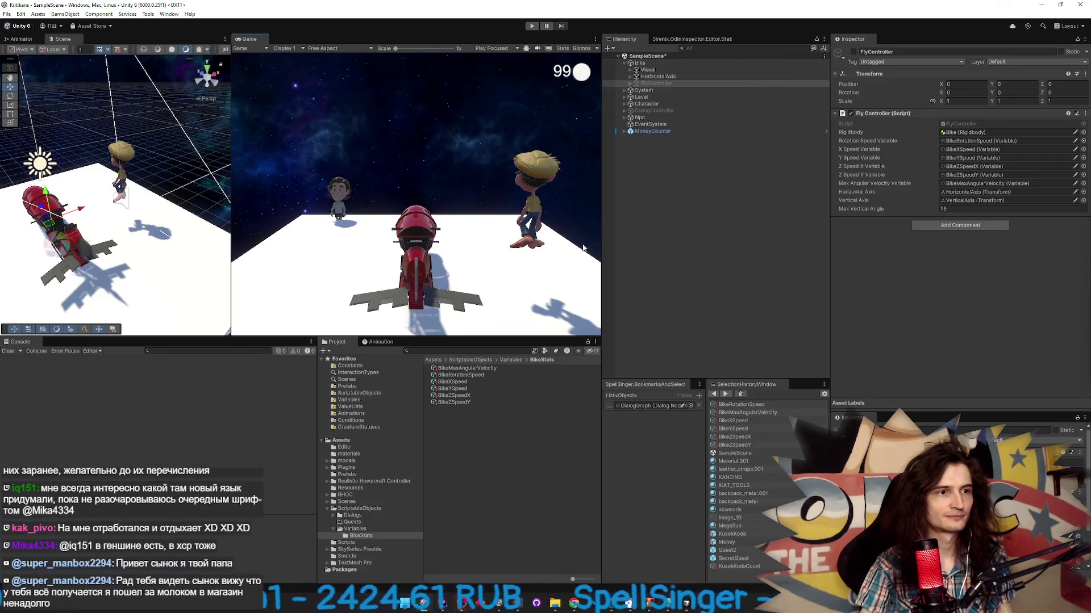
click(639, 62)
text(1000/5)
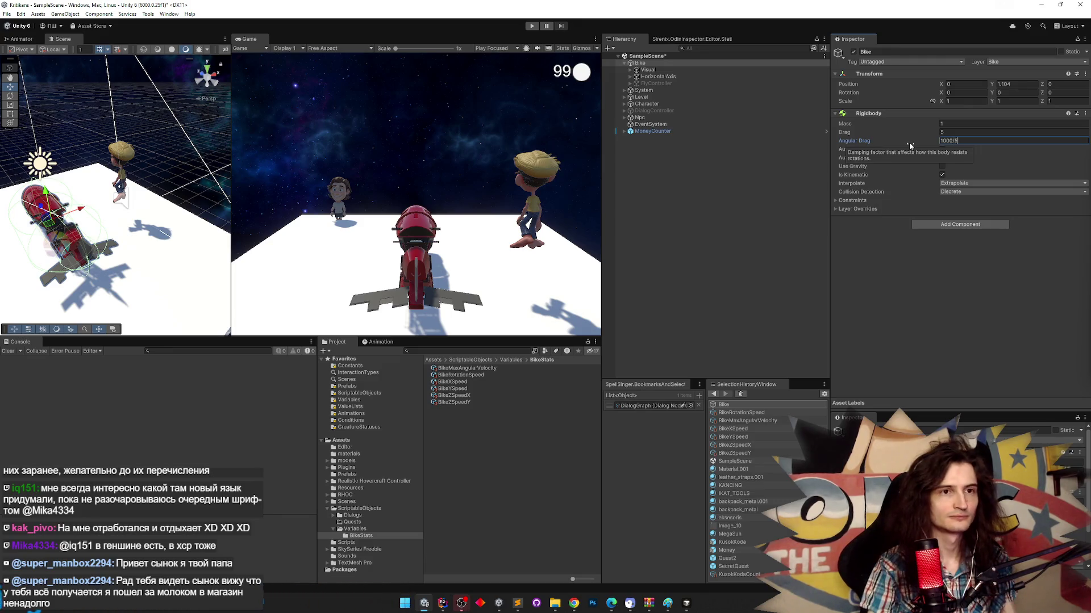
- Try Bike's Rigidbody Angular Drag at 200, then undo it back to 1000
key(BackSpace)
key(BackSpace)
key(BackSpace)
text(200)
key(Return)
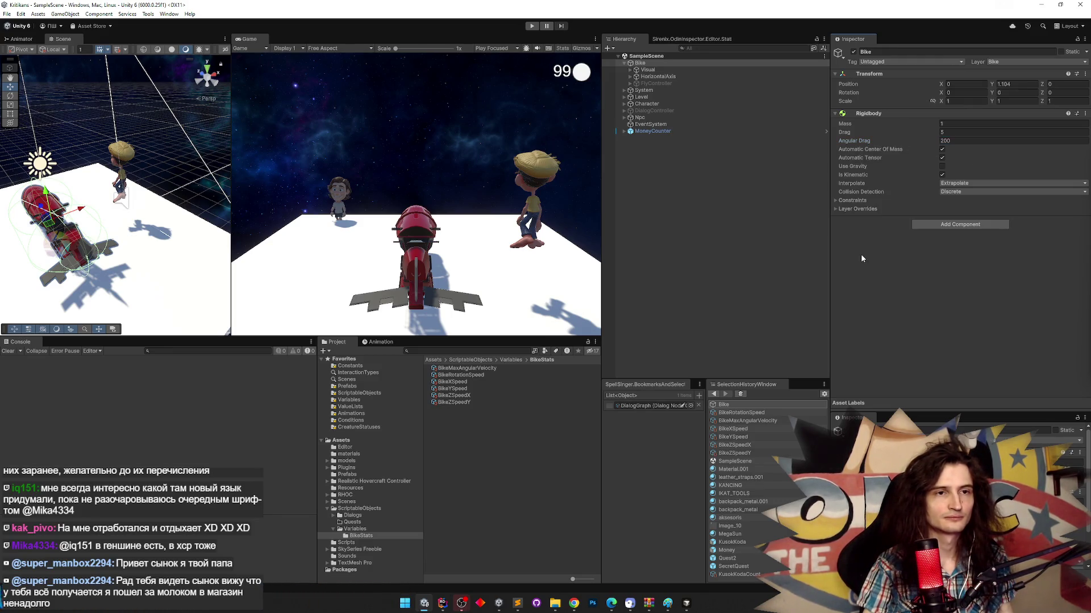
key(ctrl+z)
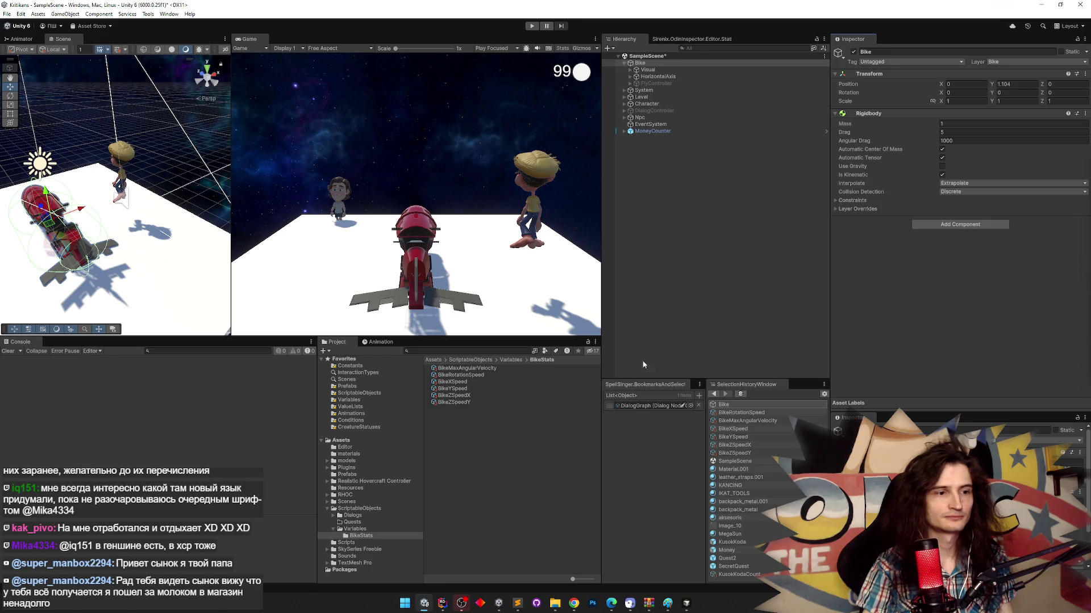
click(685, 603)
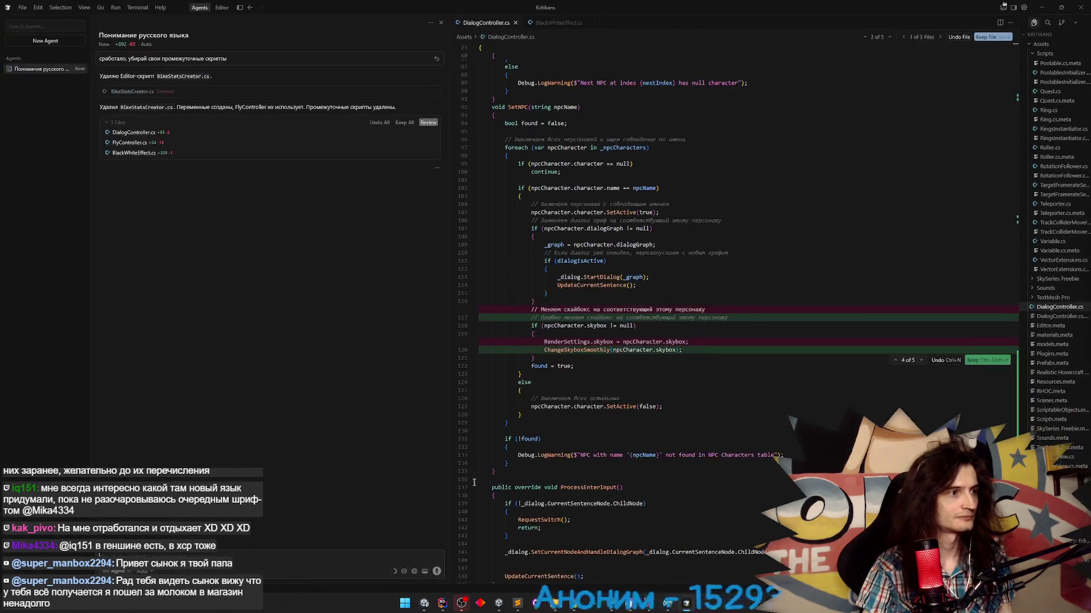
key(alt+Tab)
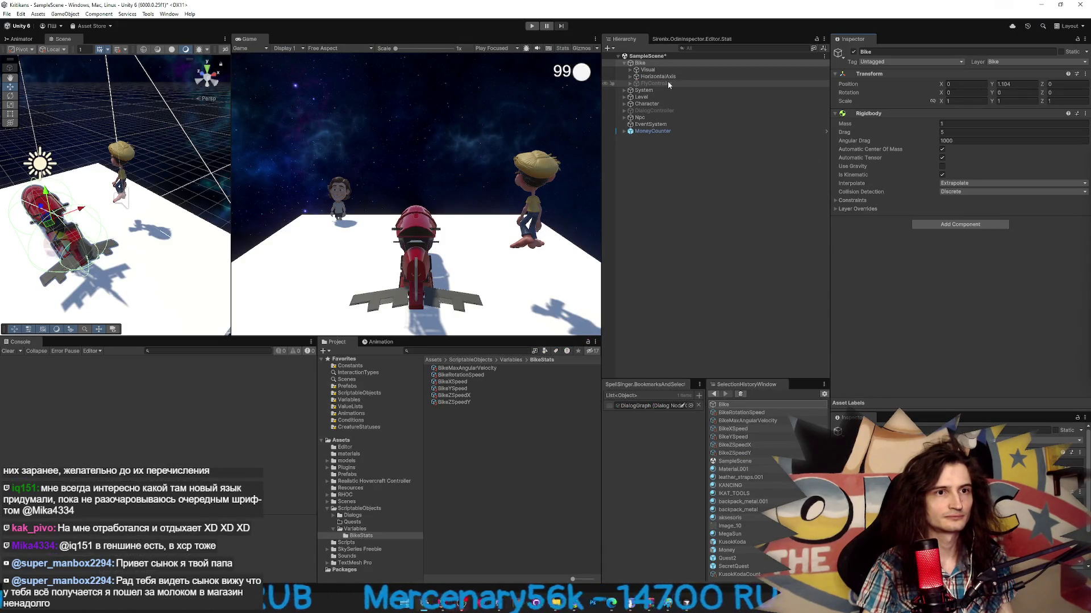
- Trial Angular Drag 200 in a test play, stop, and save the scene
click(960, 141)
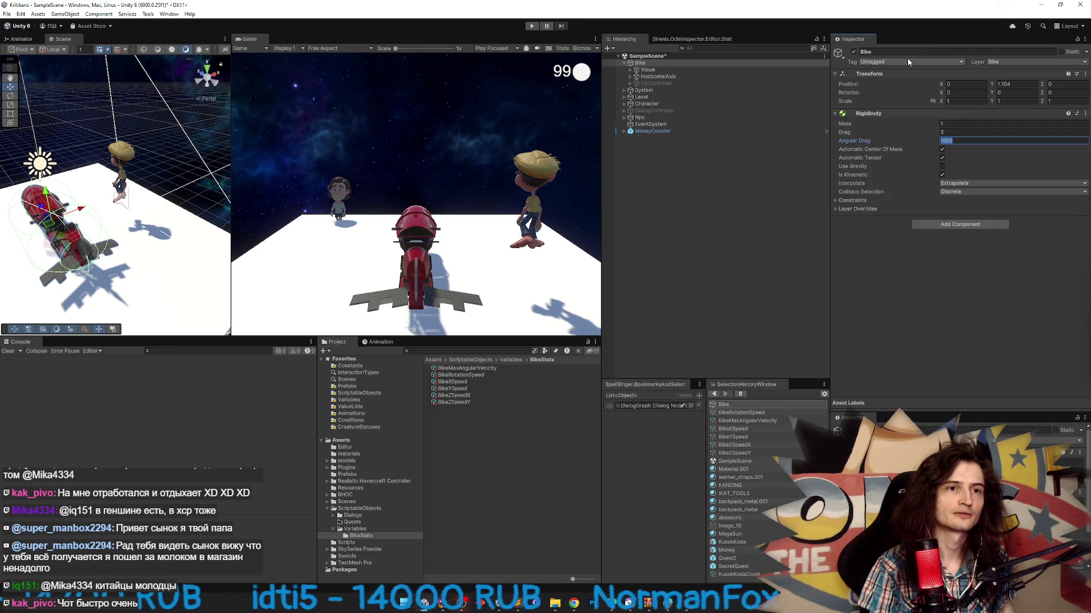
text(200)
click(532, 26)
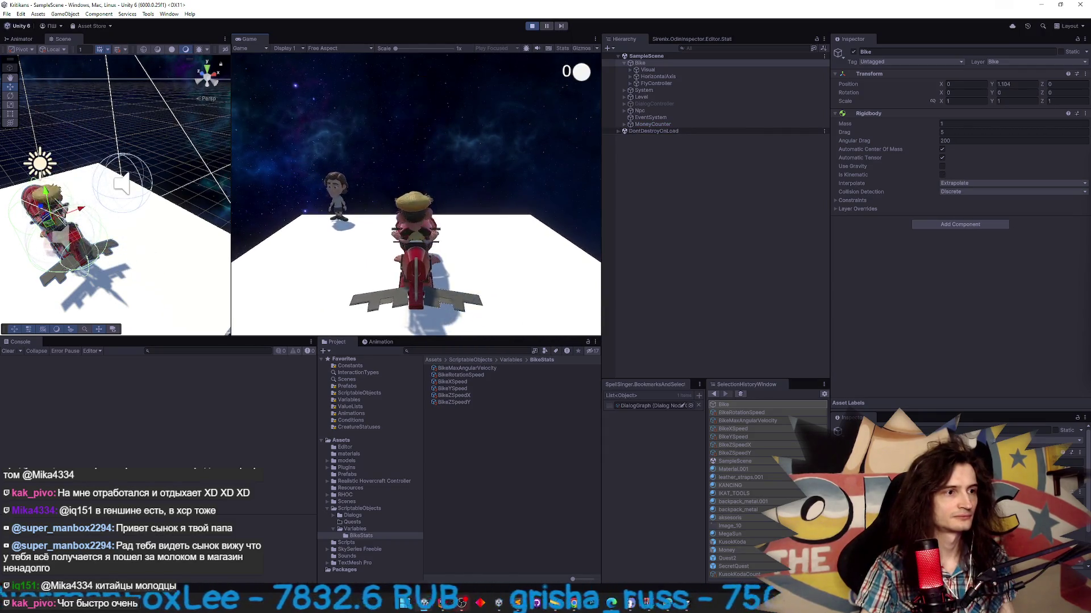
key(ctrl+p)
key(ctrl+s)
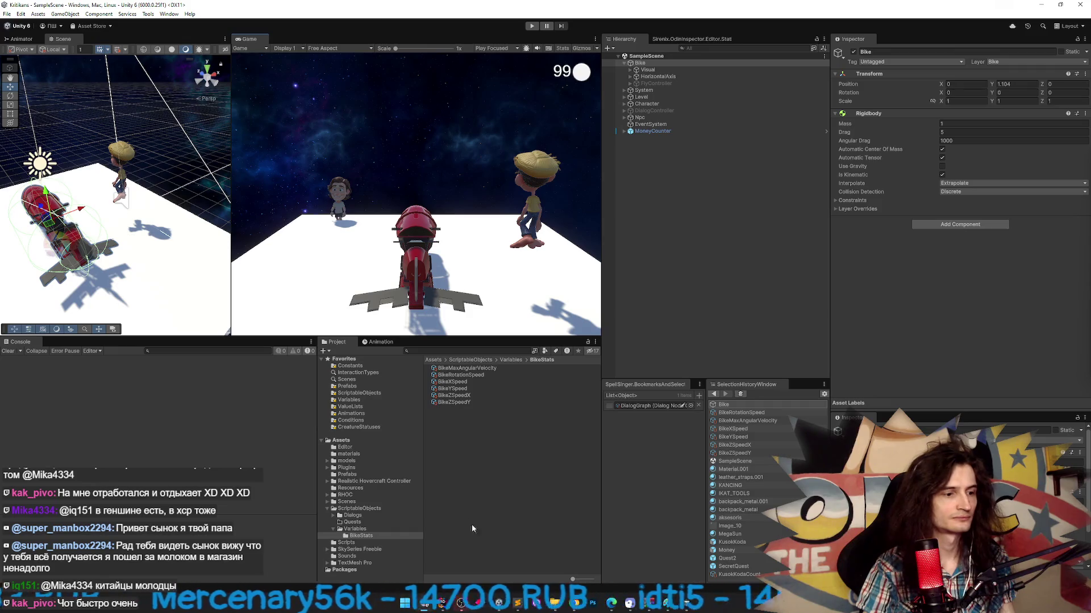
click(685, 608)
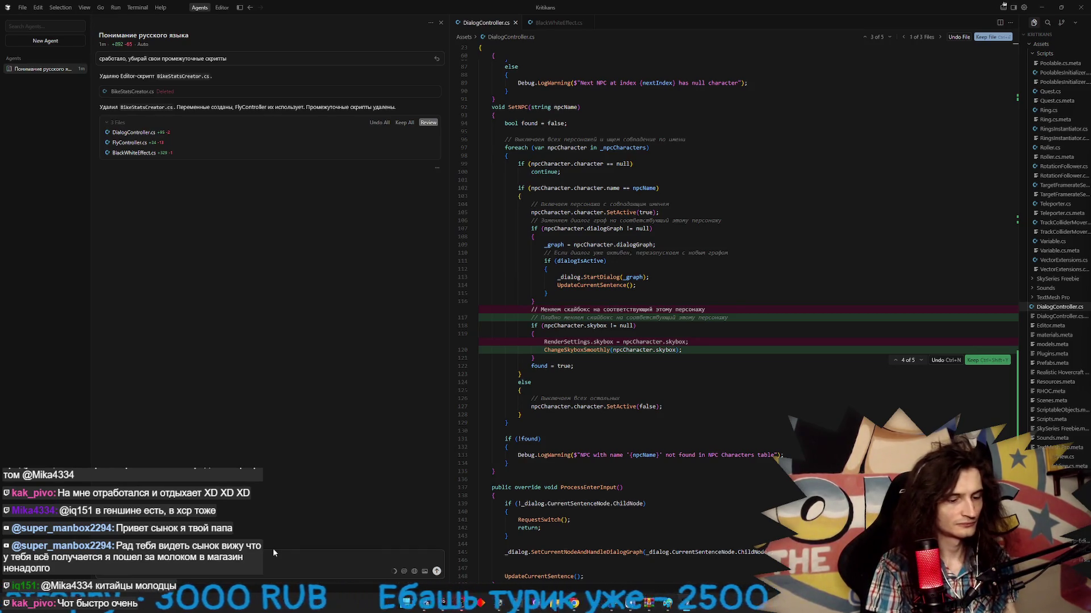
- Ask the Cursor agent to make FlyController read angular damping from a Variable instead of Rigidbody drag
text(iable, я сам ее созда)
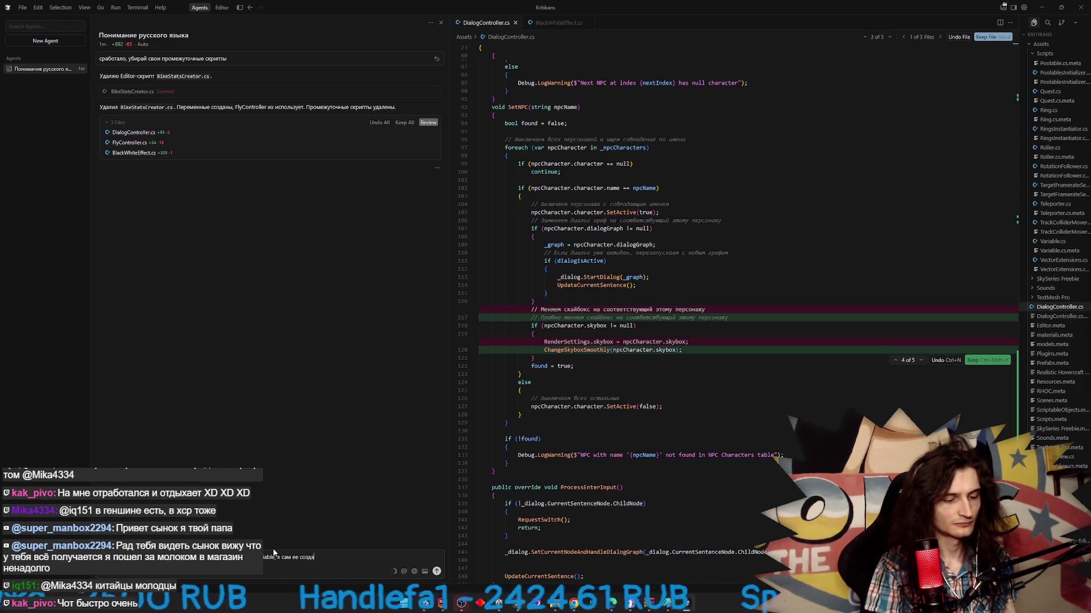
text(м)
key(Return)
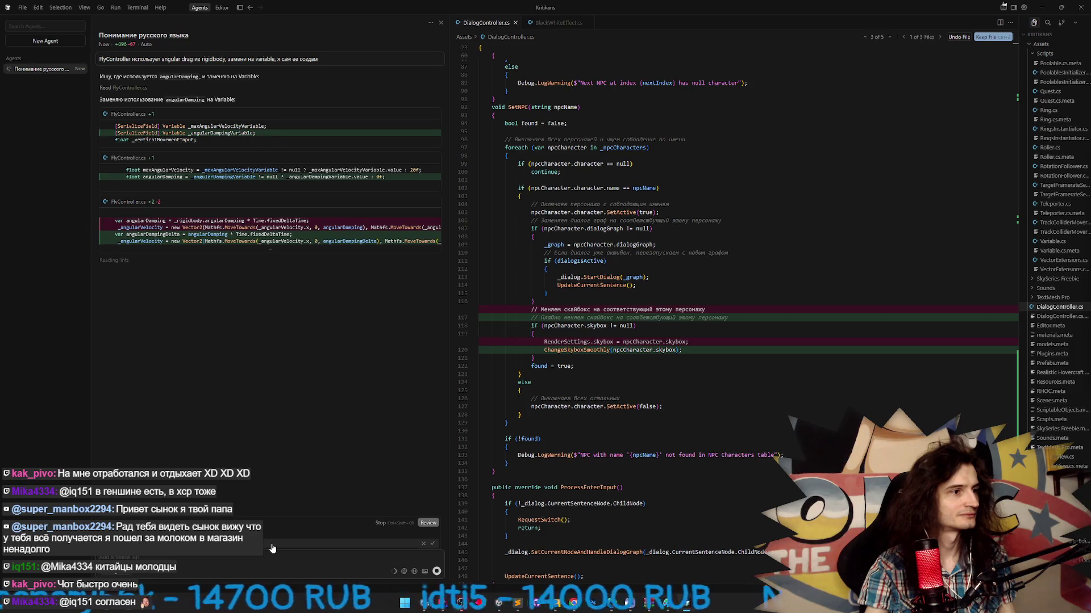
key(alt+Tab)
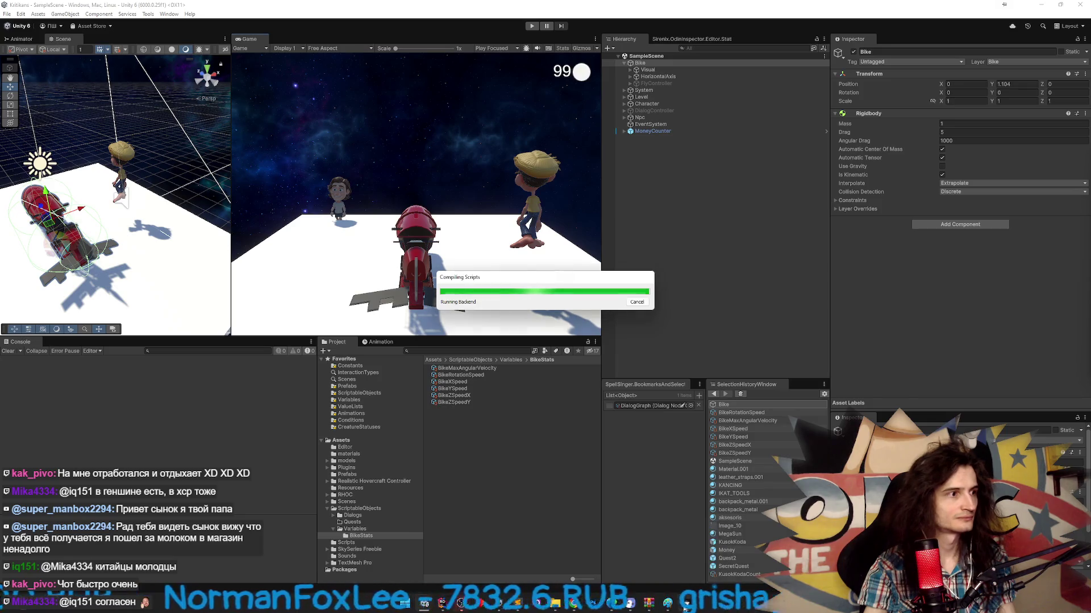
- Check FlyController's empty Angular Damping Variable slot and duplicate the BikeMaxAngularVelocity asset
key(alt+Tab)
mouse_move(688, 611)
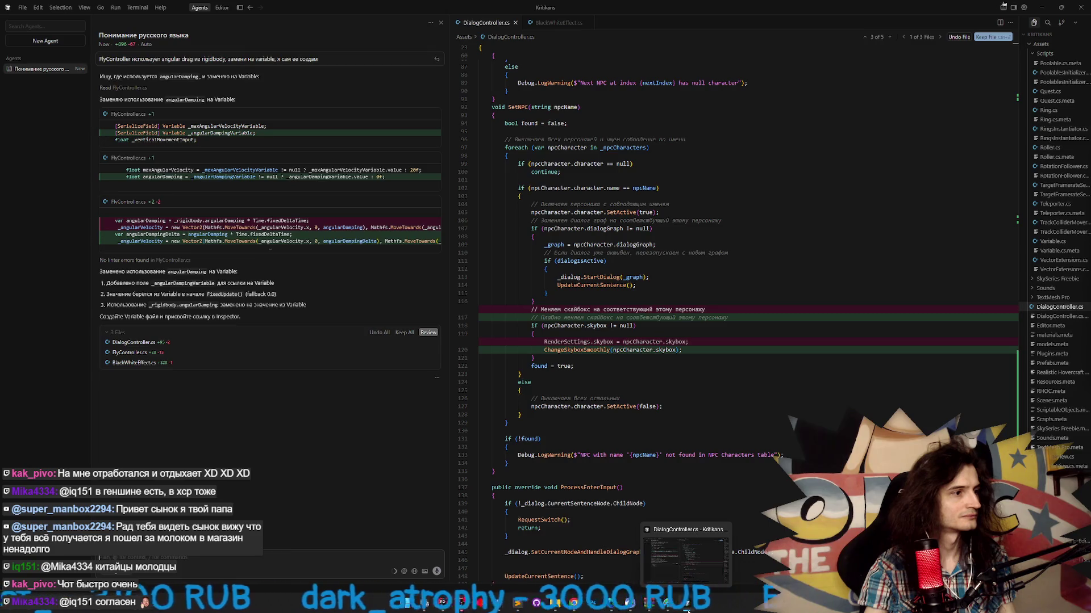
click(688, 612)
click(665, 83)
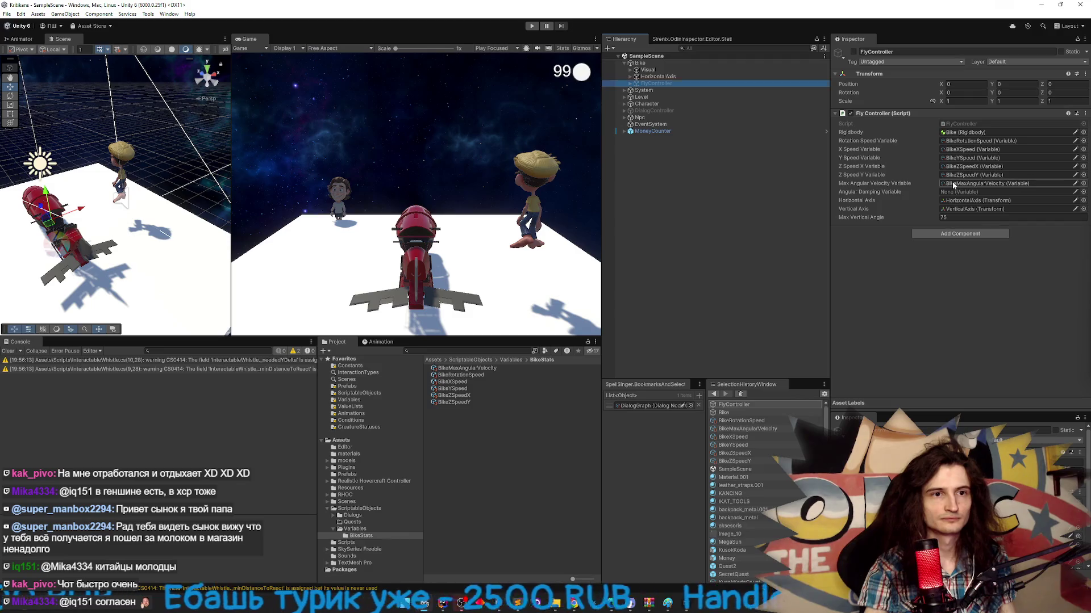
click(485, 369)
key(ctrl+d)
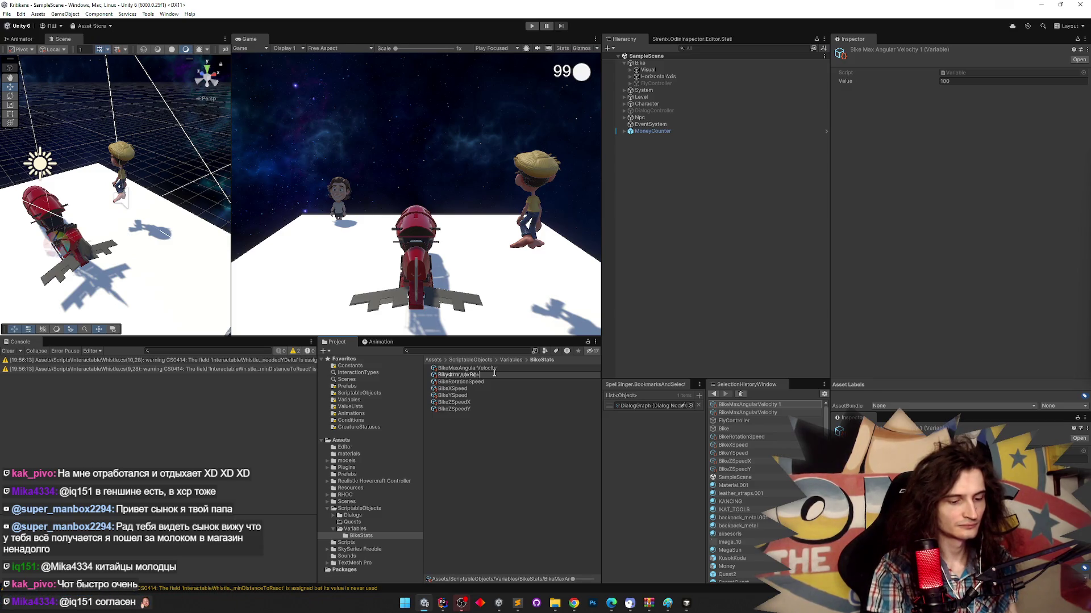
- Rename the duplicated asset to BikeAngularDamping
key(F2)
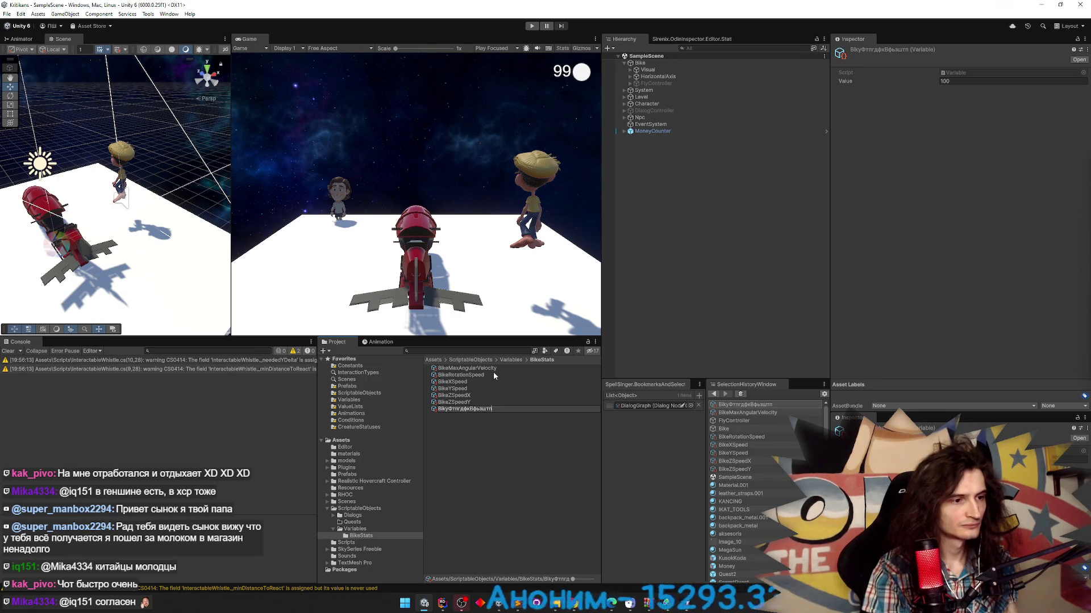
key(BackSpace)
key(BackSpace)
key(BackSpace)
key(BackSpace)
key(BackSpace)
text(keAngularDDamping)
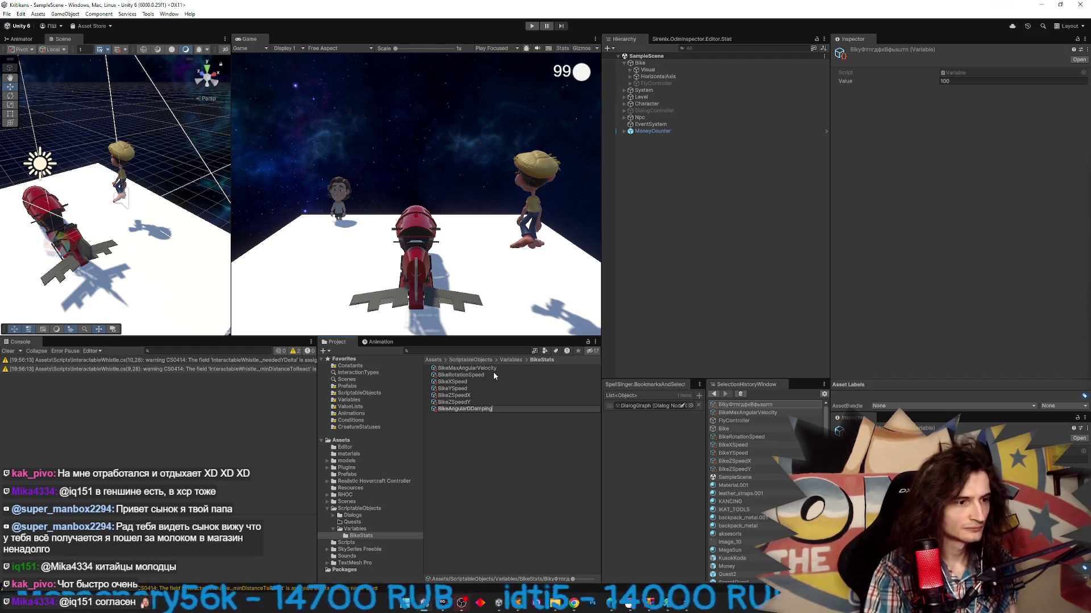
key(BackSpace)
key(Return)
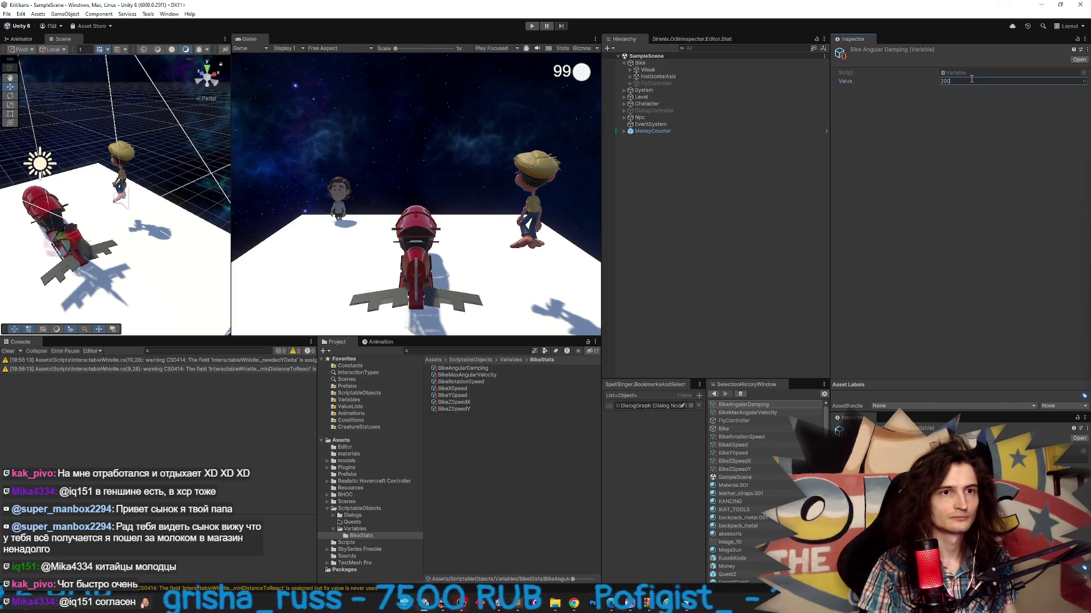
- Set BikeAngularDamping's Value to 200 and start a test play
click(724, 195)
click(482, 375)
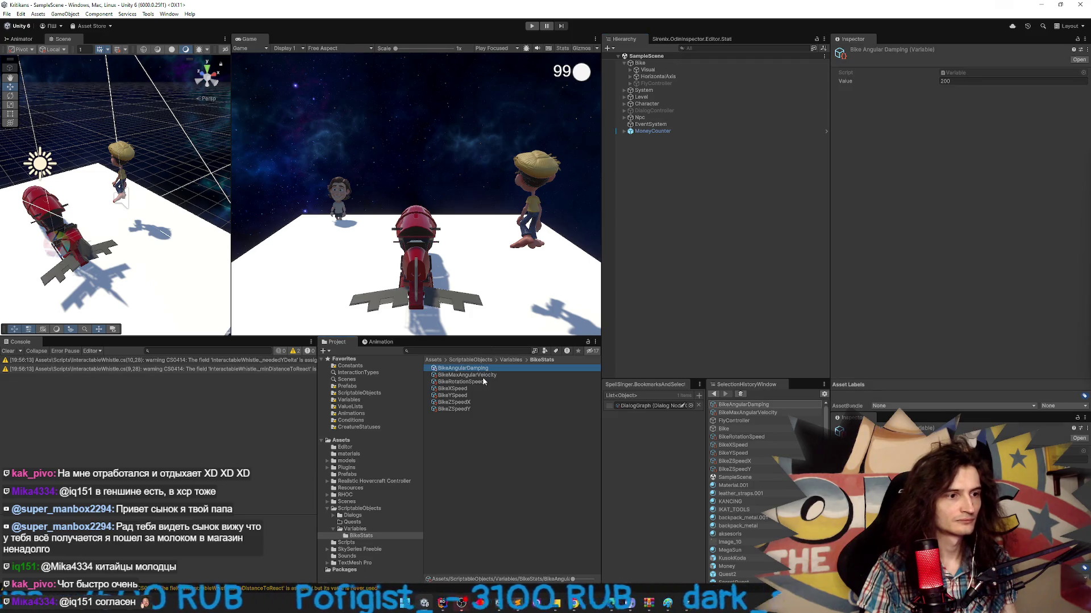
click(487, 270)
key(ctrl+p)
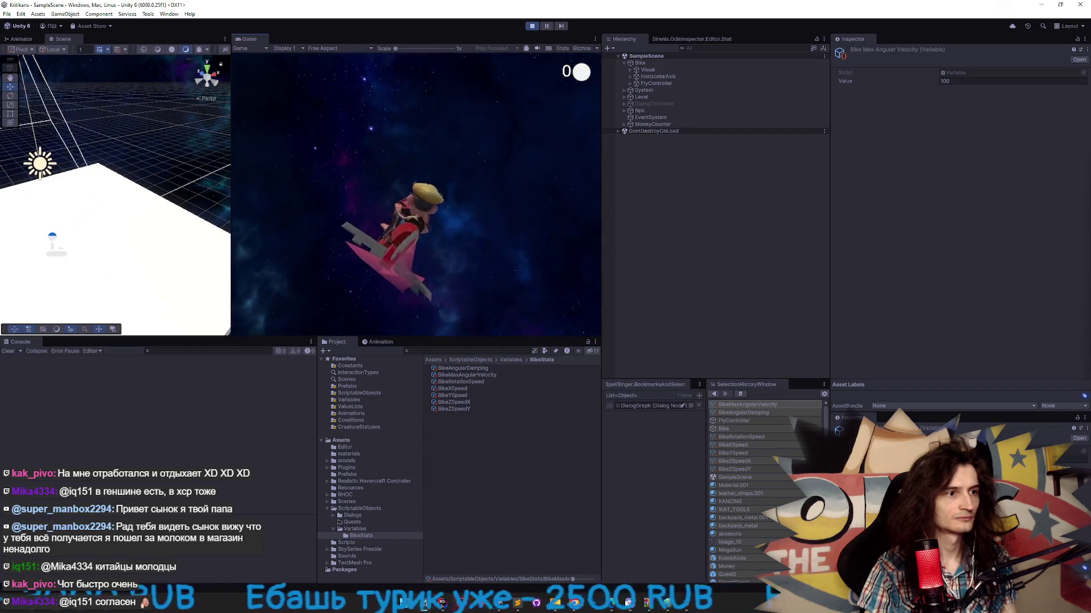
- Stop the test, set BikeAngularDamping's Value to 400, and play again
key(ctrl+p)
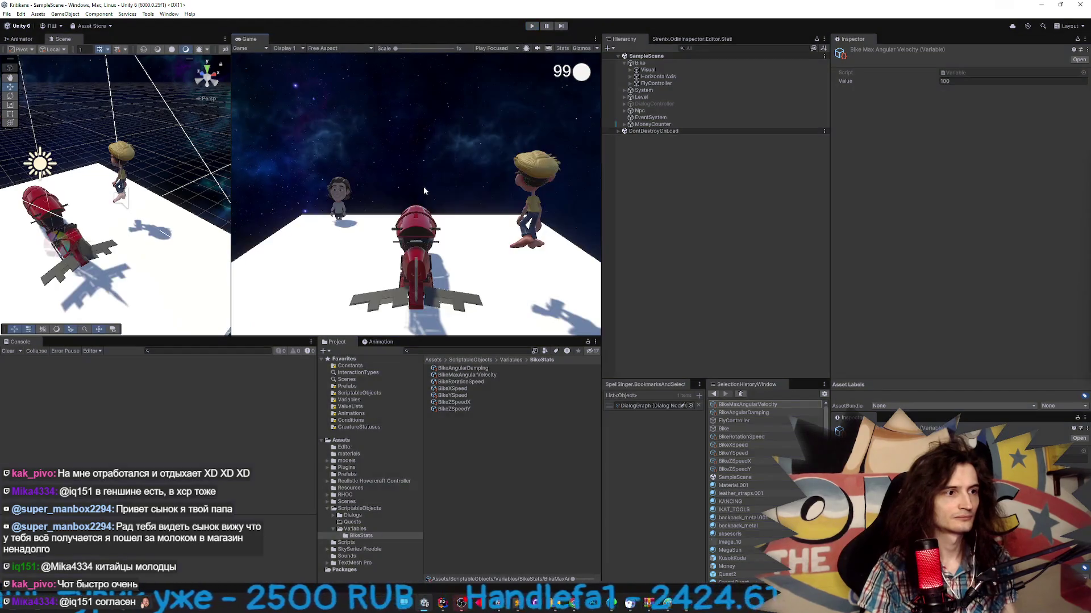
click(485, 381)
click(492, 375)
click(492, 375)
click(493, 368)
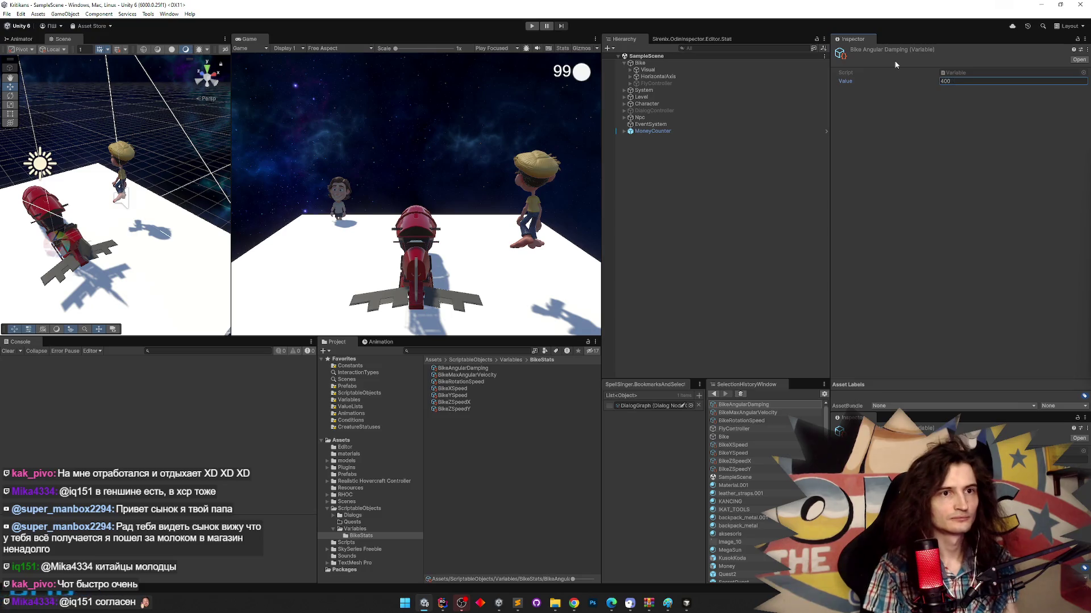
key(ctrl+p)
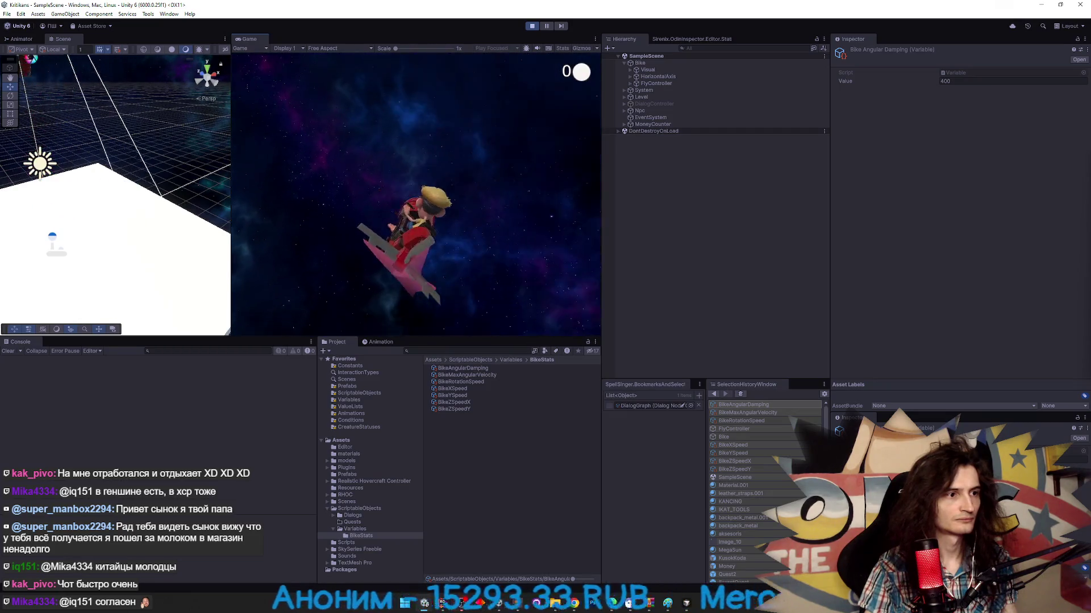
- Test with the Game view maximized, stop, and check BikeRotationSpeed reads 500
key(shift+space)
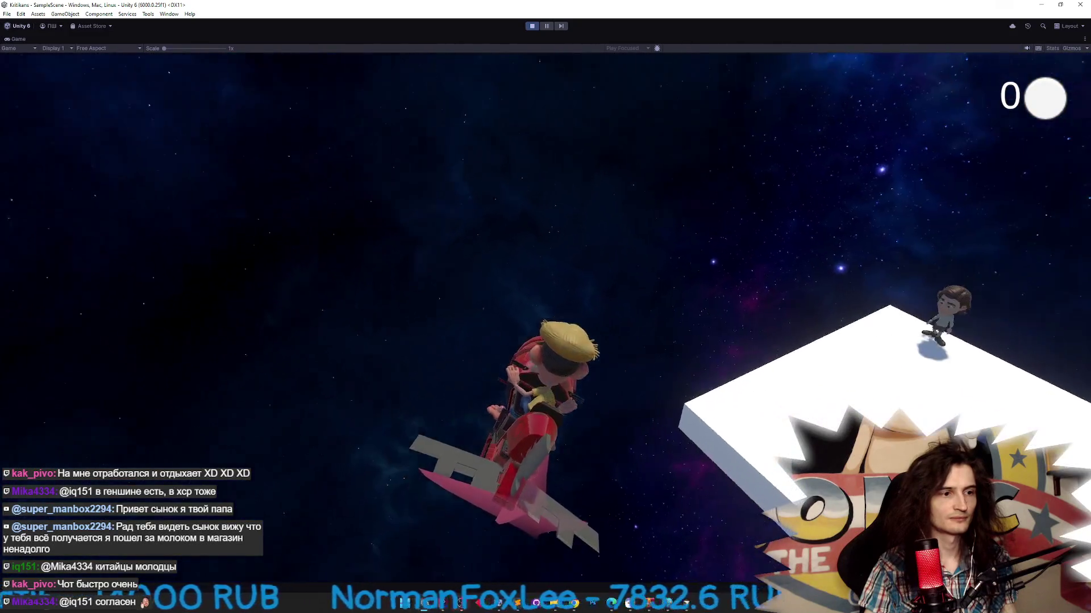
key(ctrl+p)
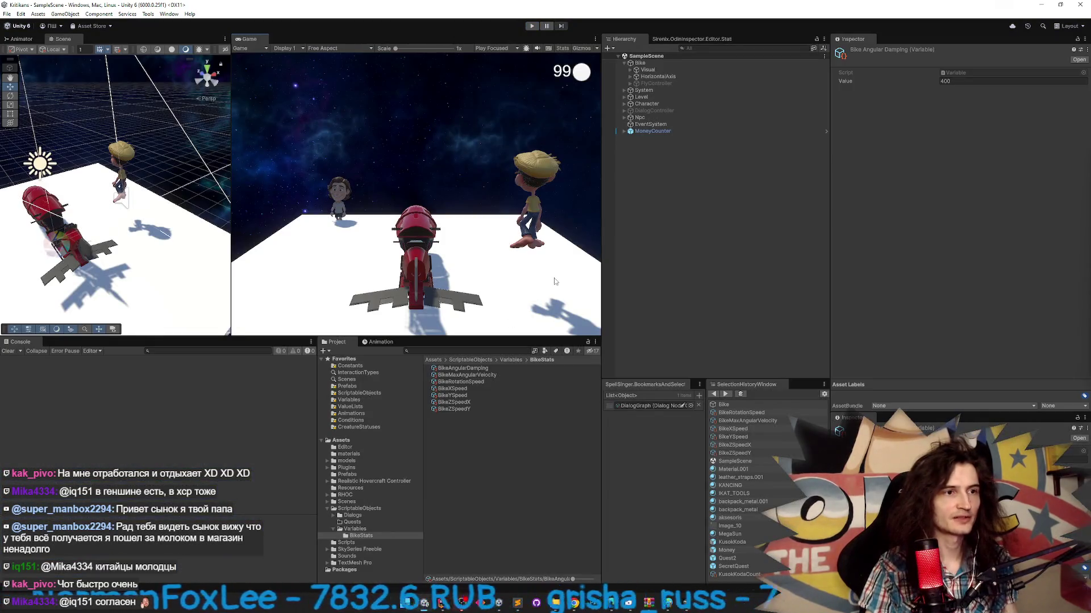
click(490, 381)
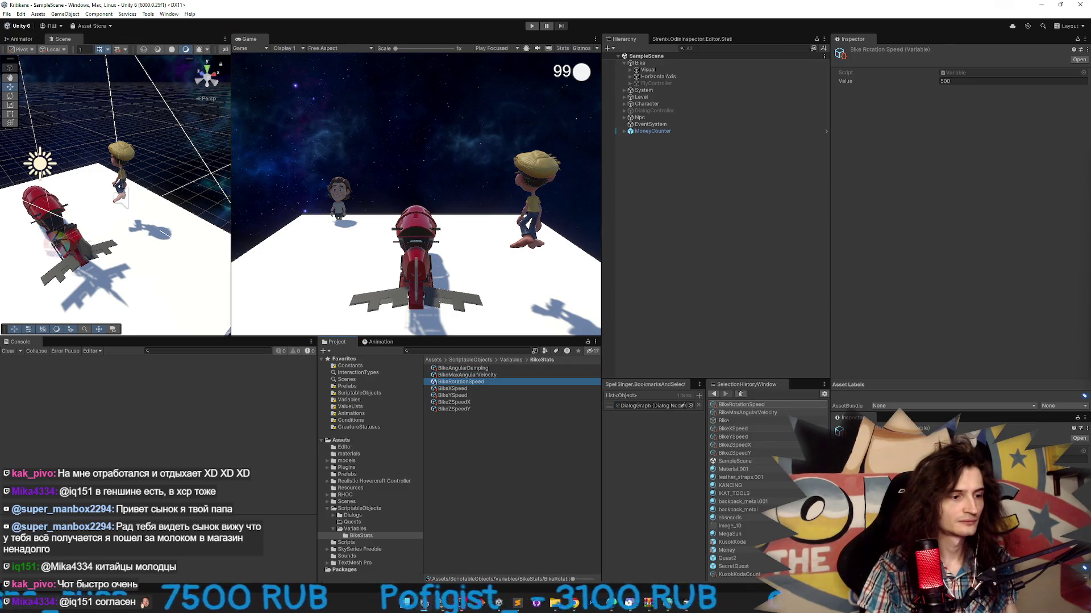
click(461, 600)
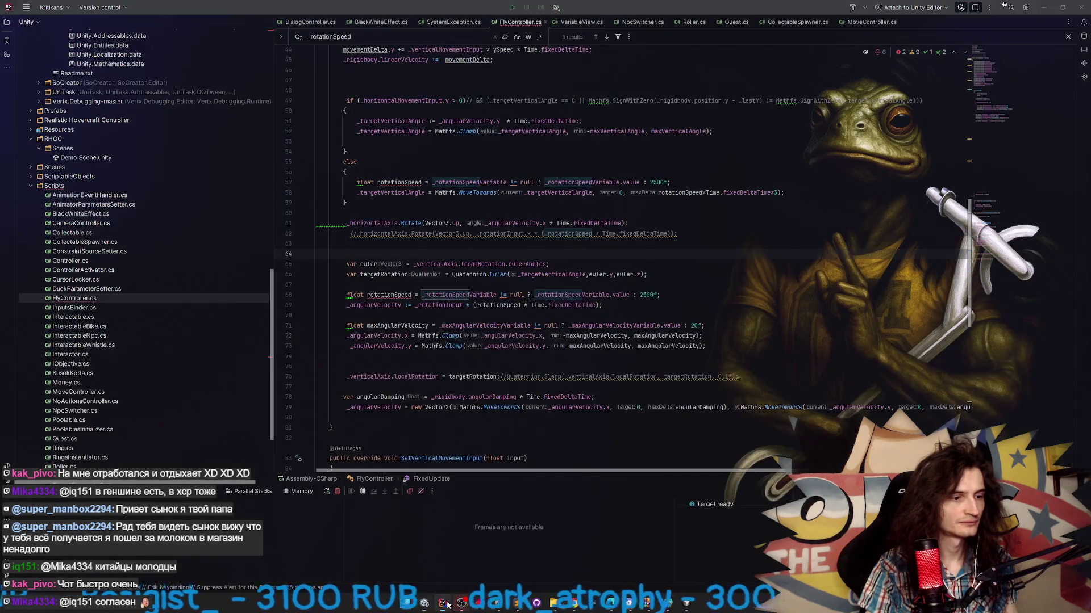
- Review FlyController.cs's angular damping code, checking the angularDamping declaration, then return to Unity
scroll(615, 263, down, 2)
text(Delta)
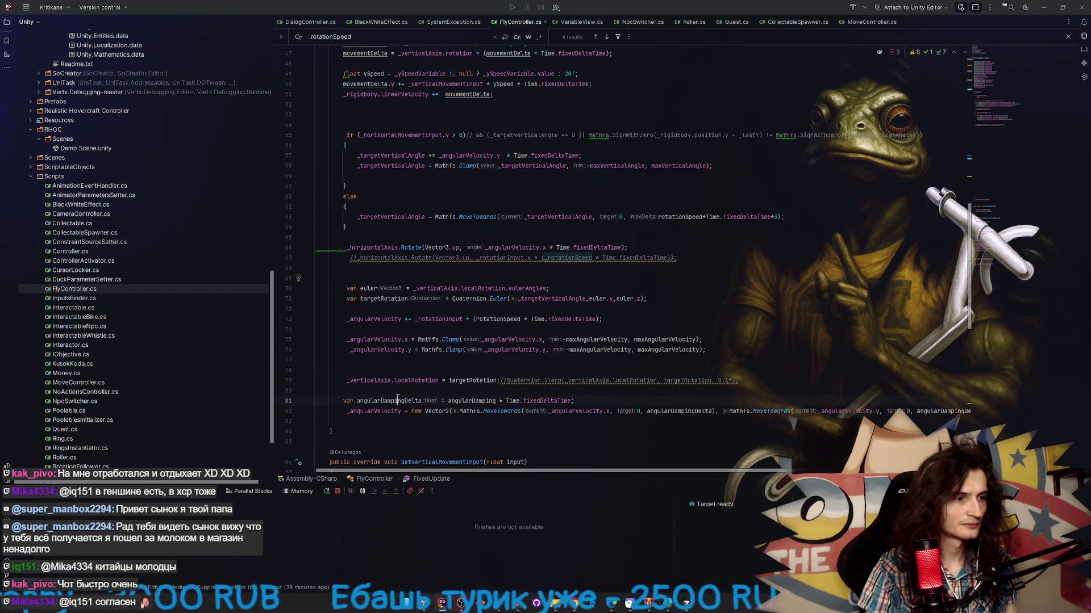
ctrl+click(486, 402)
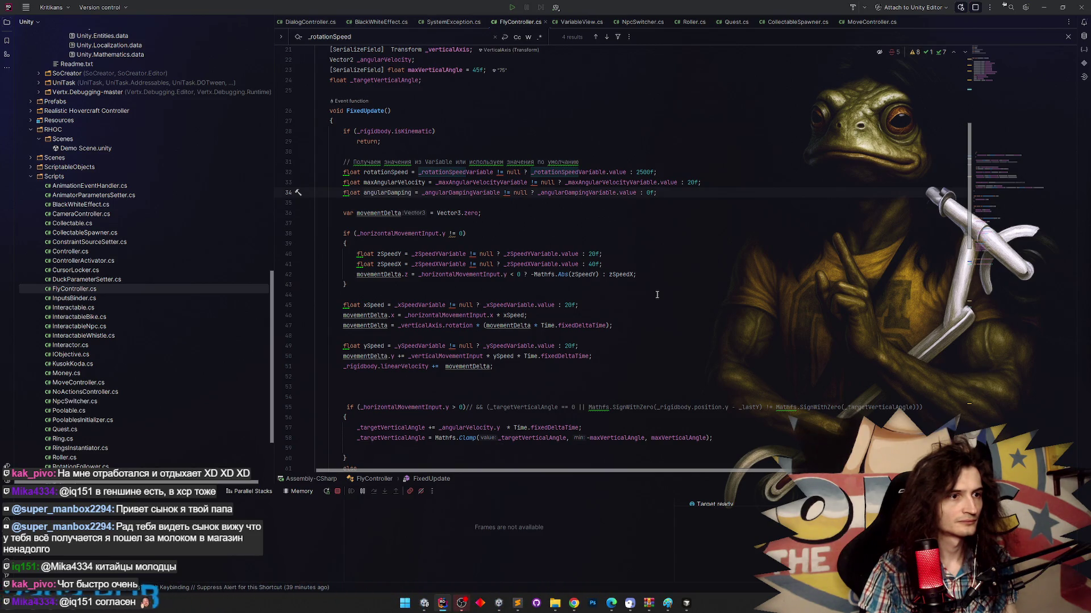
key(ctrl+minus)
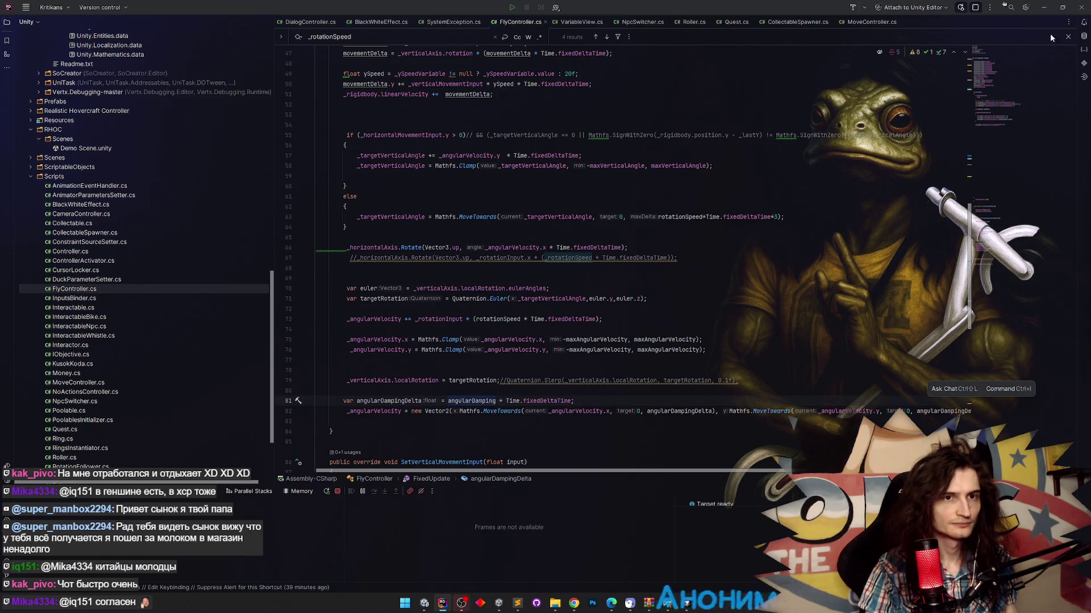
click(1043, 9)
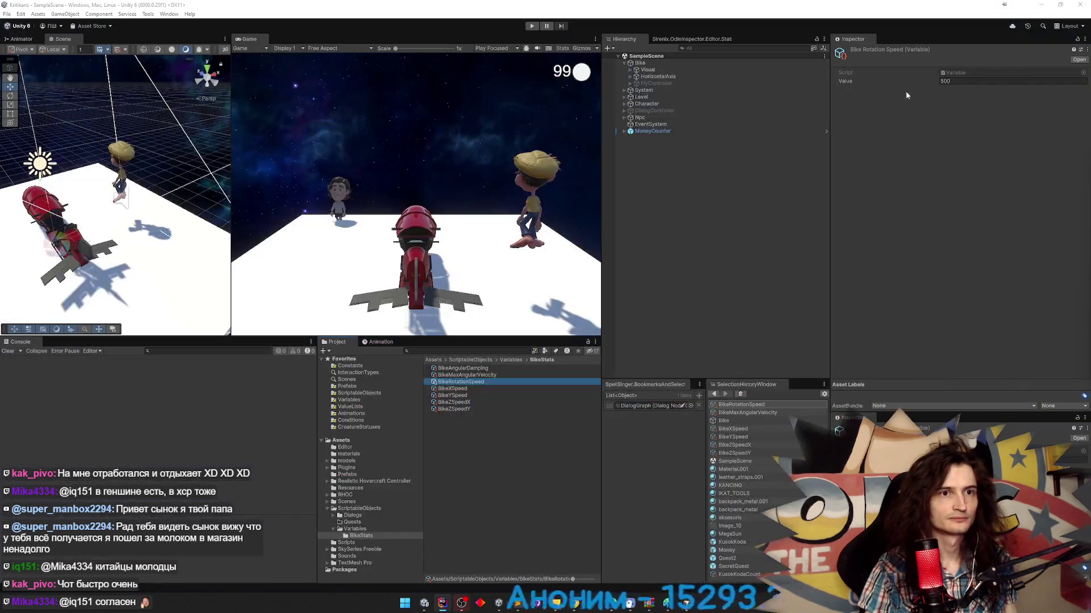
- Test-fly the bike with BikeAngularDamping set to 1000, then 50000, in a maximized game view
click(483, 376)
click(492, 369)
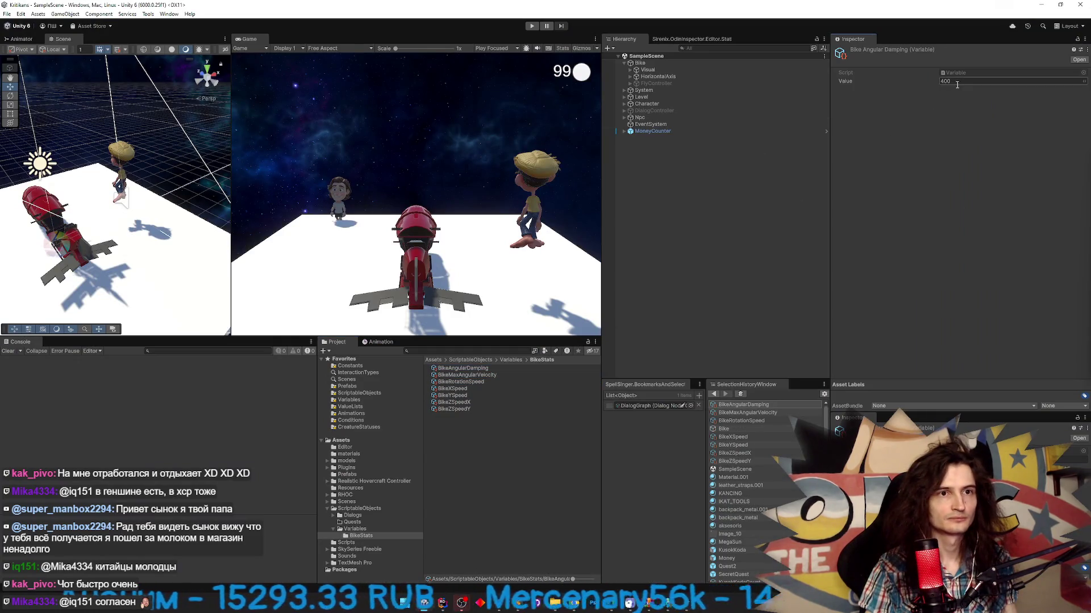
text(10)
key(ctrl+p)
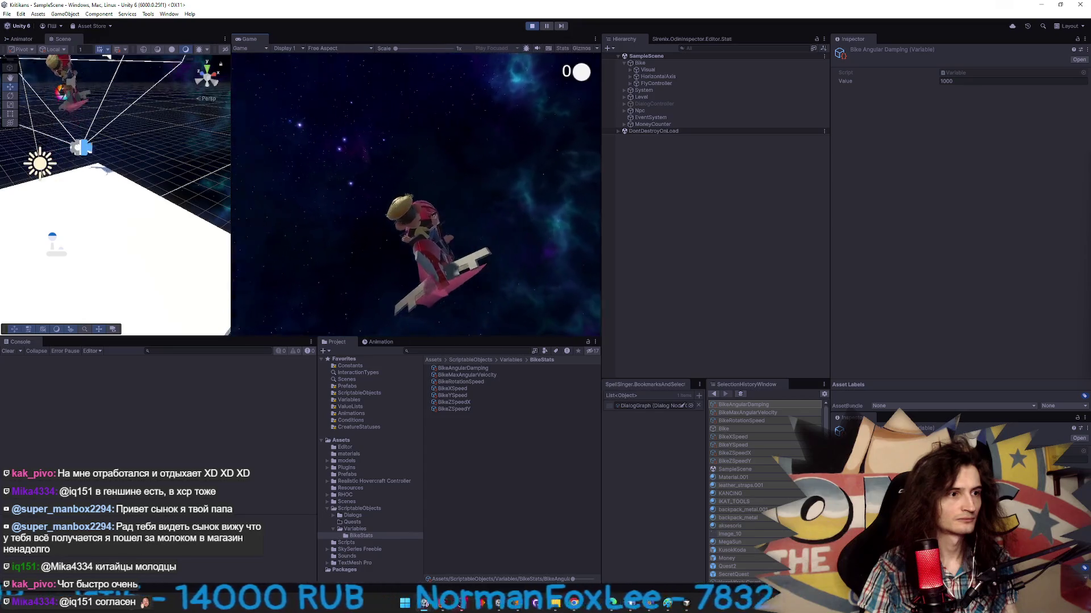
key(shift+space)
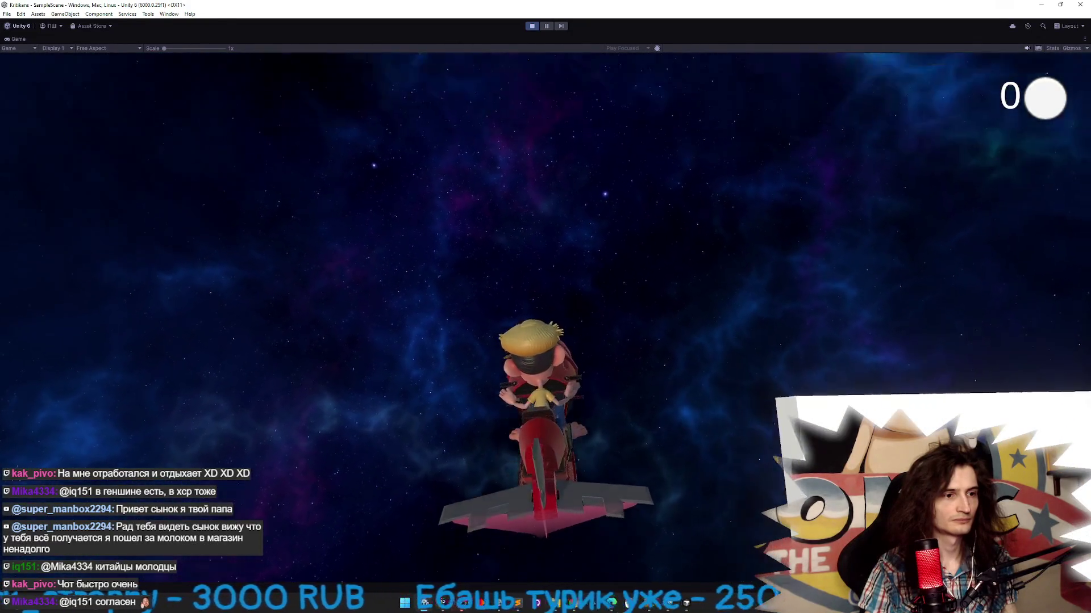
key(ctrl+p)
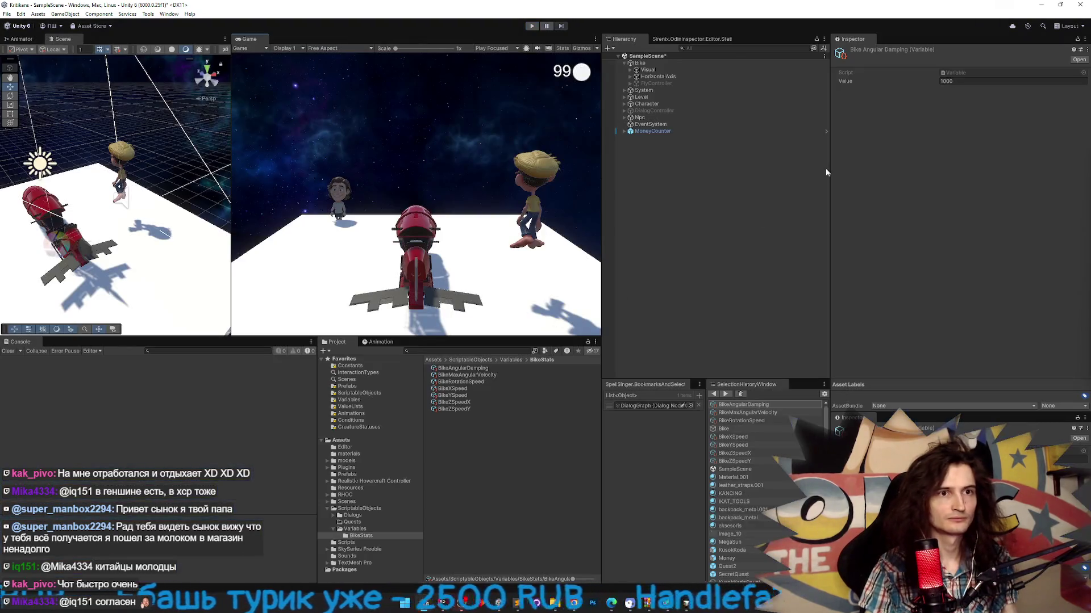
click(907, 78)
text(50000)
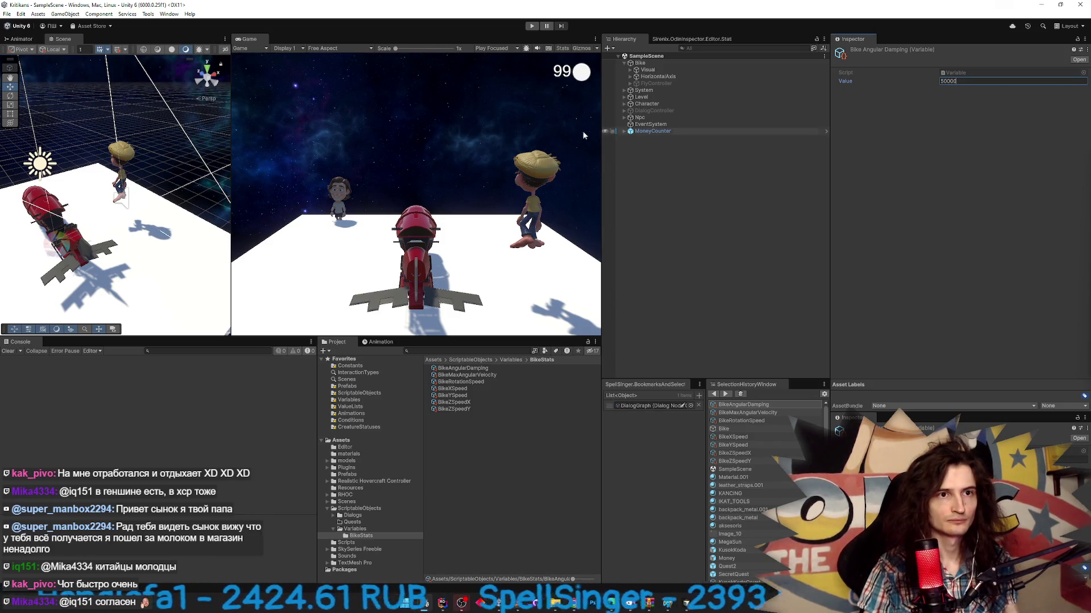
key(ctrl+p)
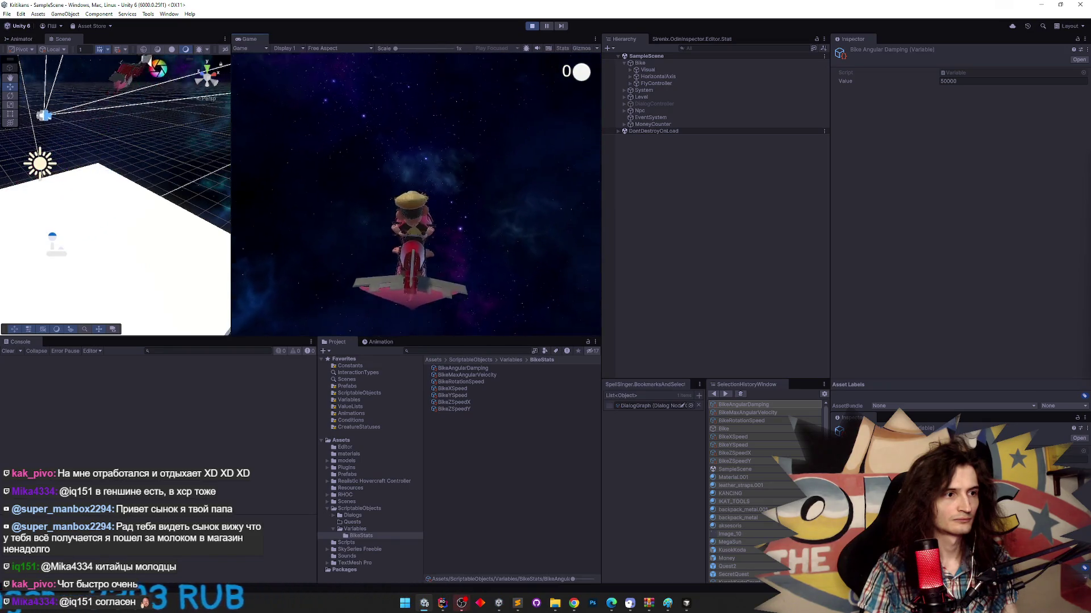
key(ctrl+p)
- Test-fly with damping 200, then settle BikeAngularDamping at 400 after another run
click(806, 83)
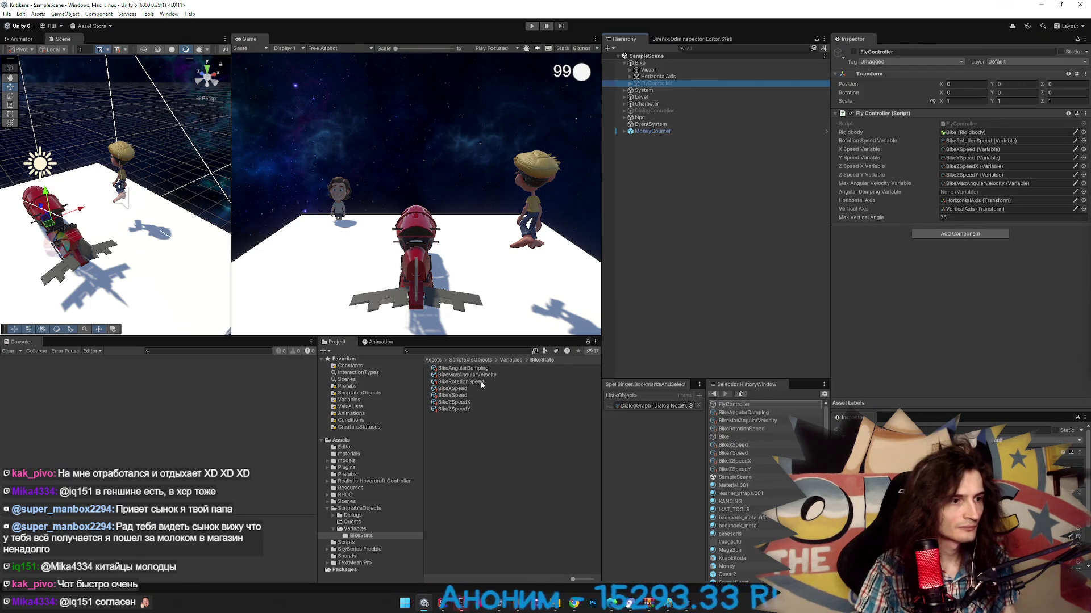
double_click(956, 193)
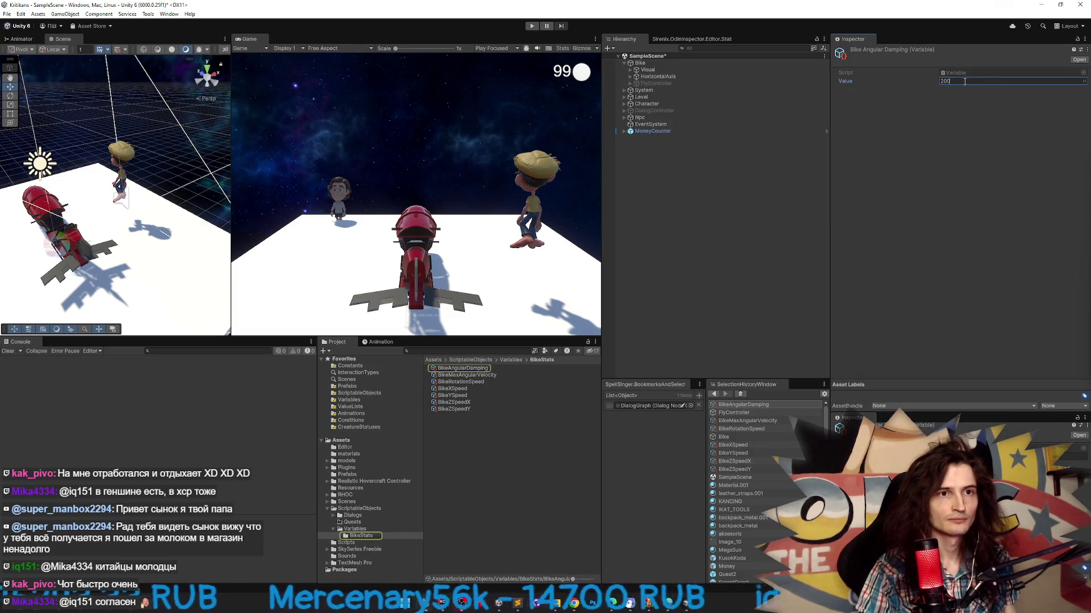
key(ctrl+p)
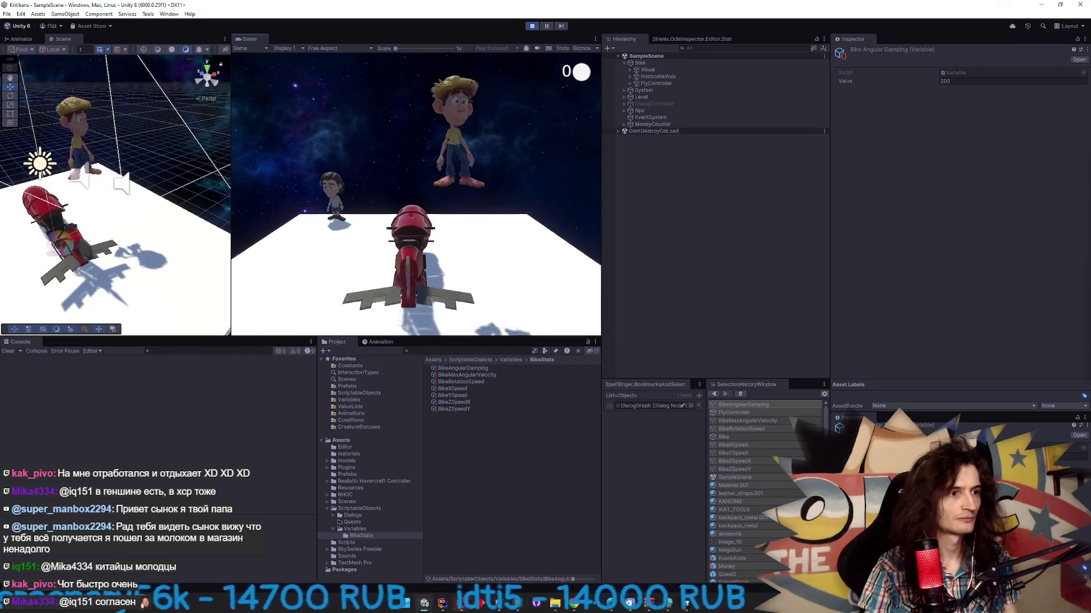
key(w)
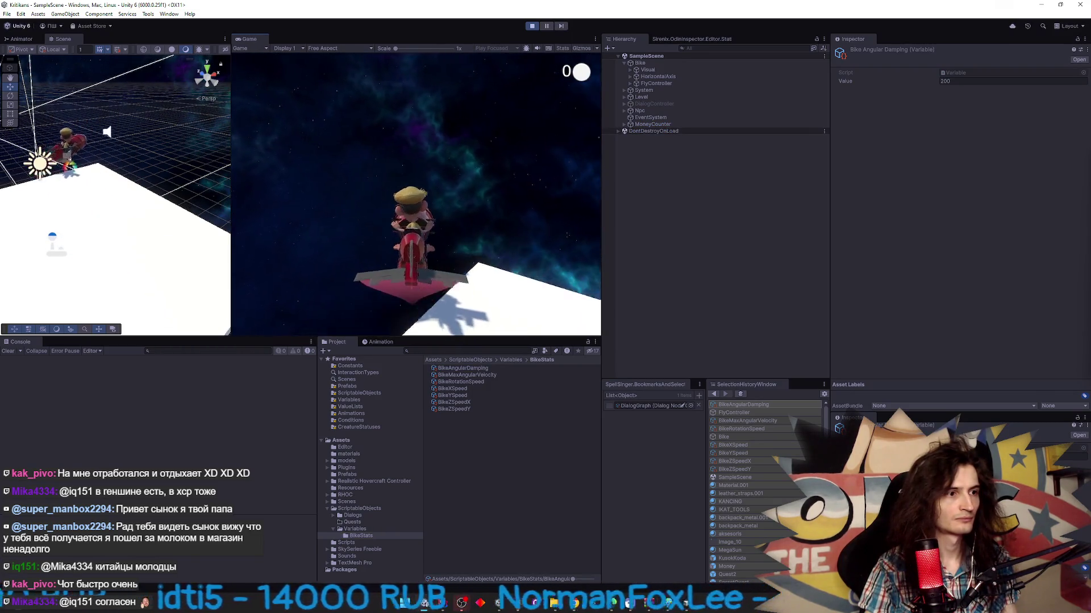
key(shift+space)
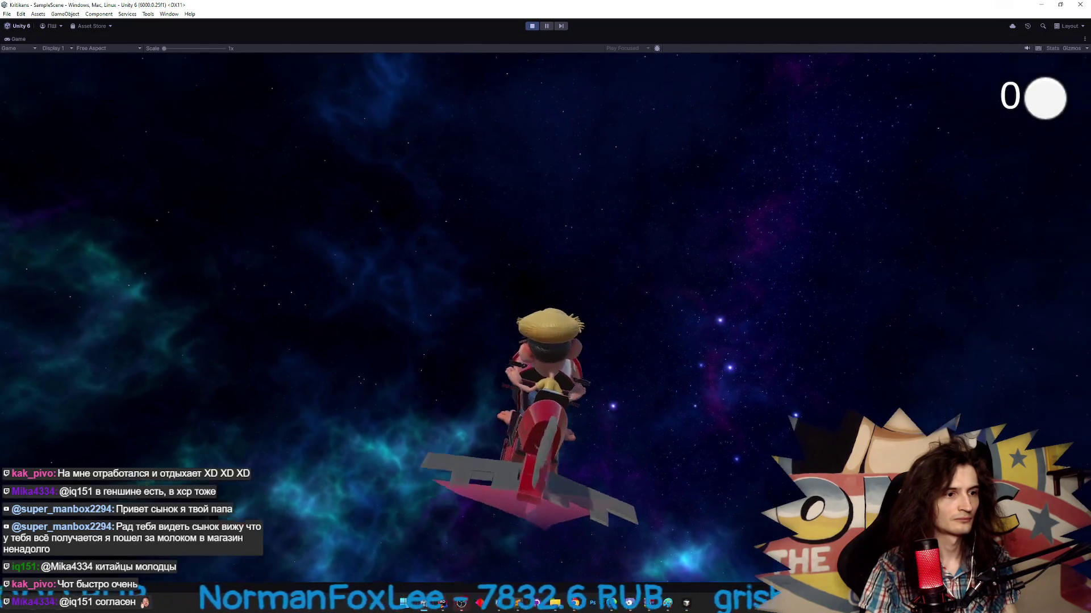
key(ctrl+p)
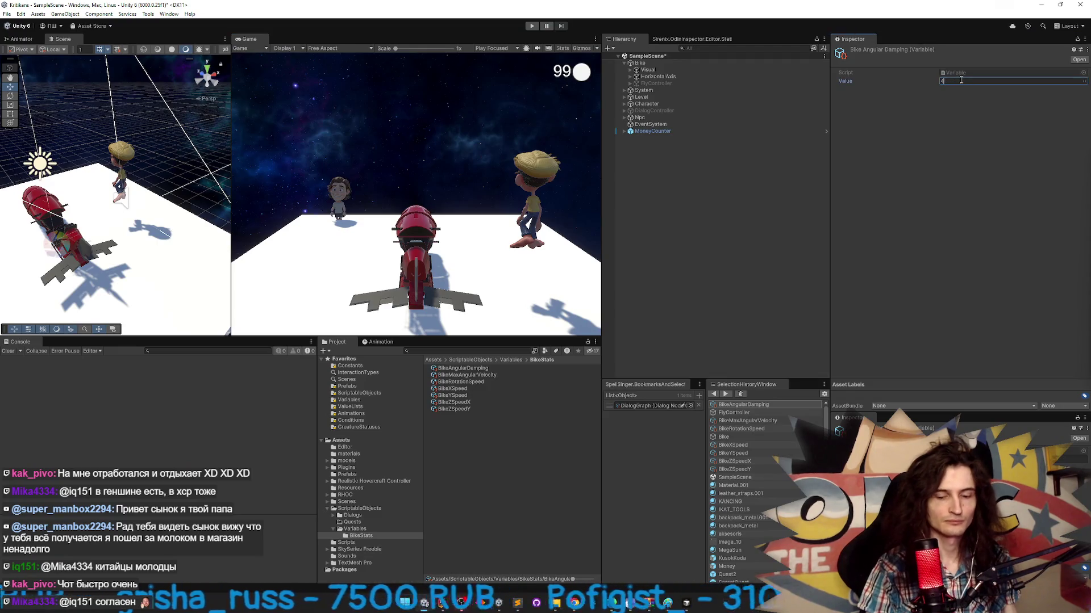
key(ctrl+p)
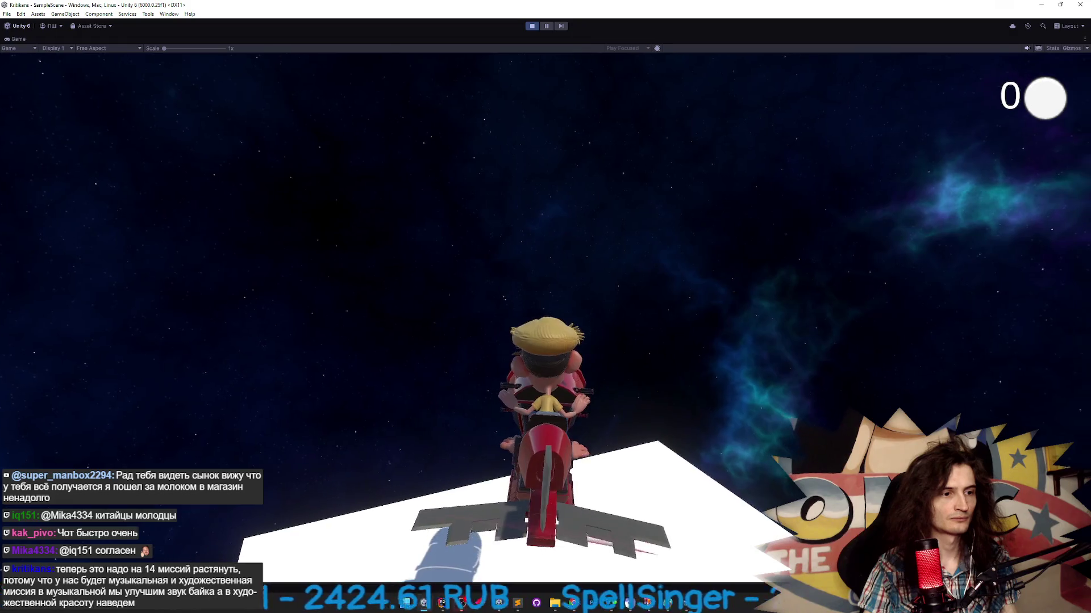
key(ctrl+p)
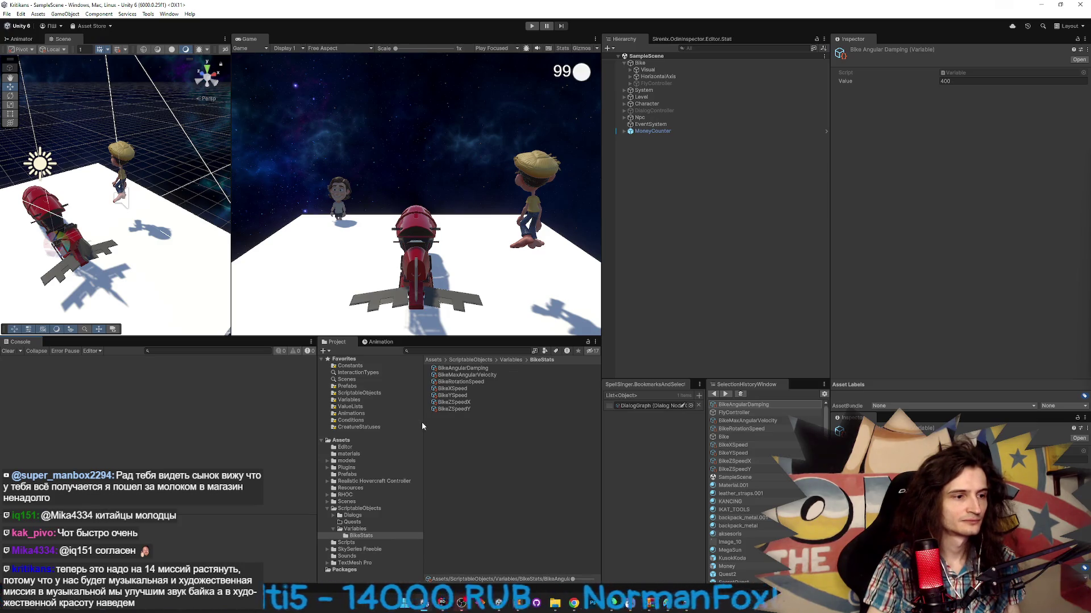
mouse_move(421, 425)
mouse_down()
mouse_move(341, 425)
mouse_move(469, 428)
mouse_up()
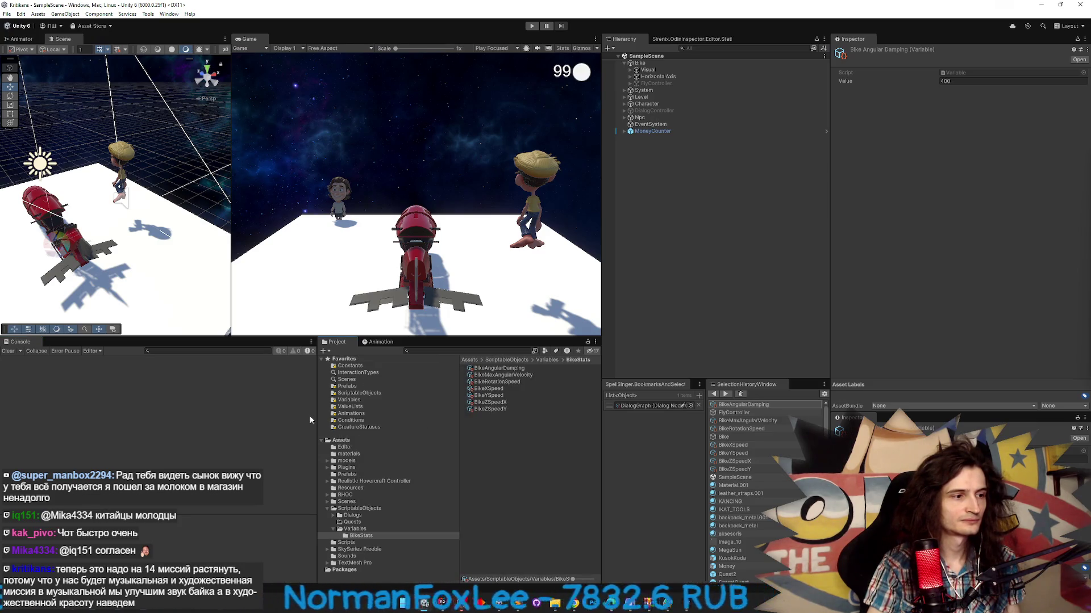
- Tune BikeMaxAngularVelocity to a Value of 50 across two Play-mode test flights
drag(304, 417, 231, 417)
mouse_move(384, 421)
mouse_down()
mouse_move(393, 419)
mouse_move(378, 423)
mouse_up()
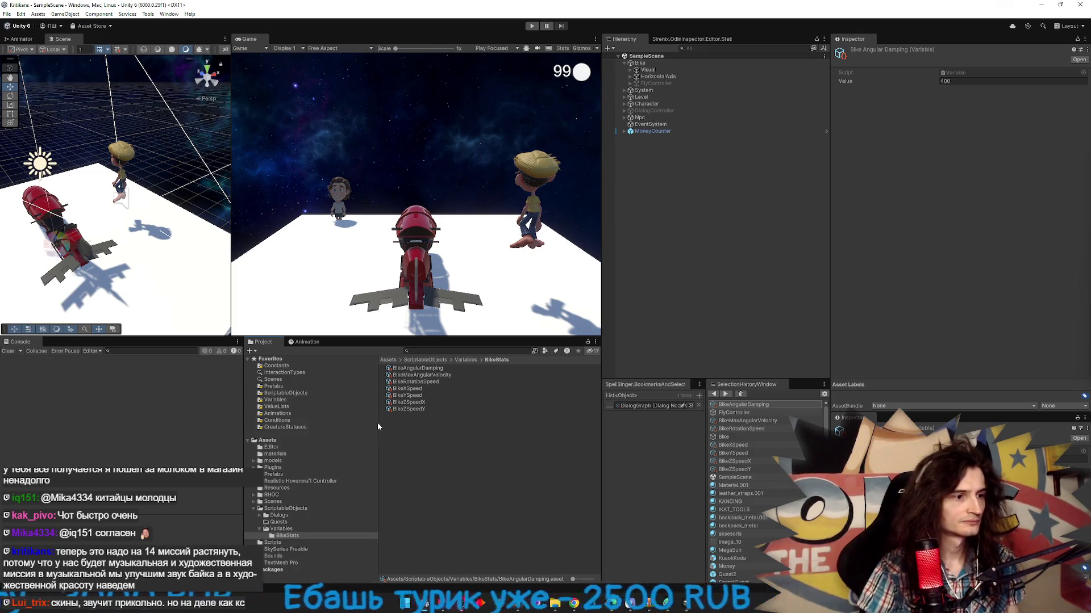
click(442, 376)
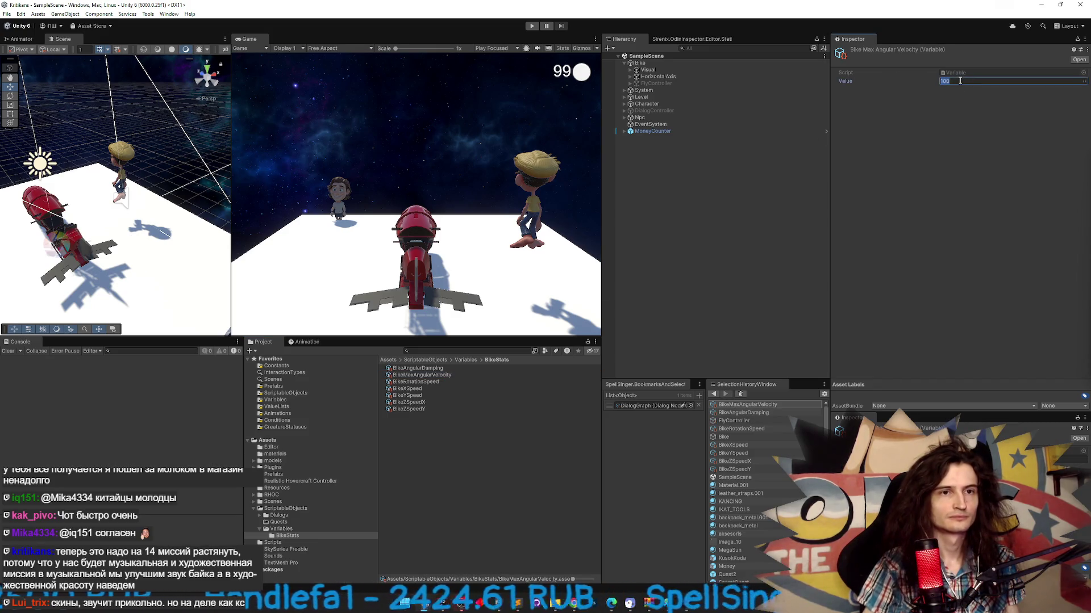
key(ctrl+p)
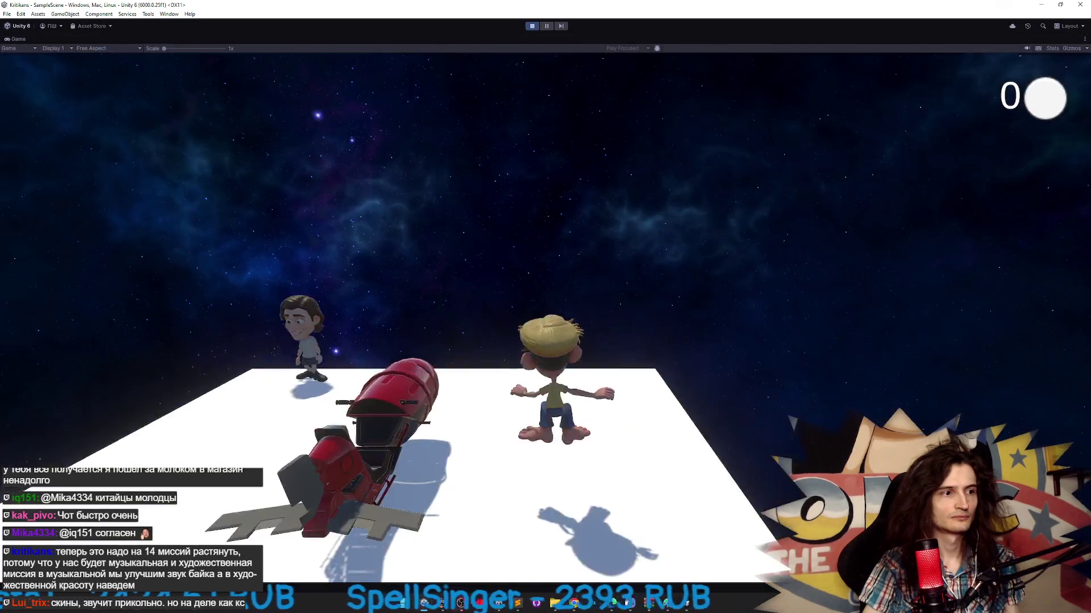
key(w)
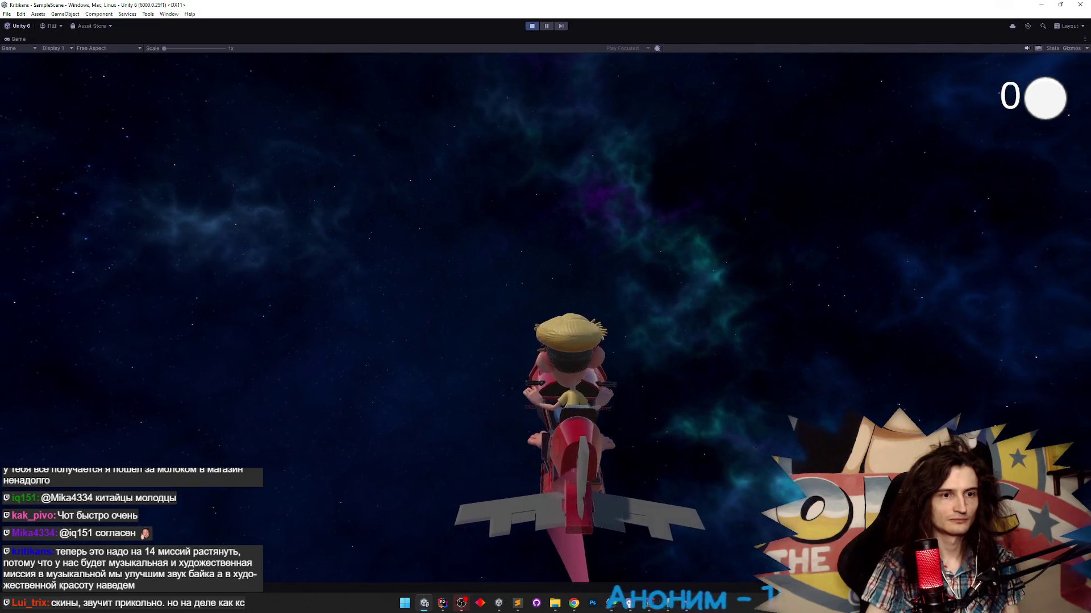
key(ctrl+p)
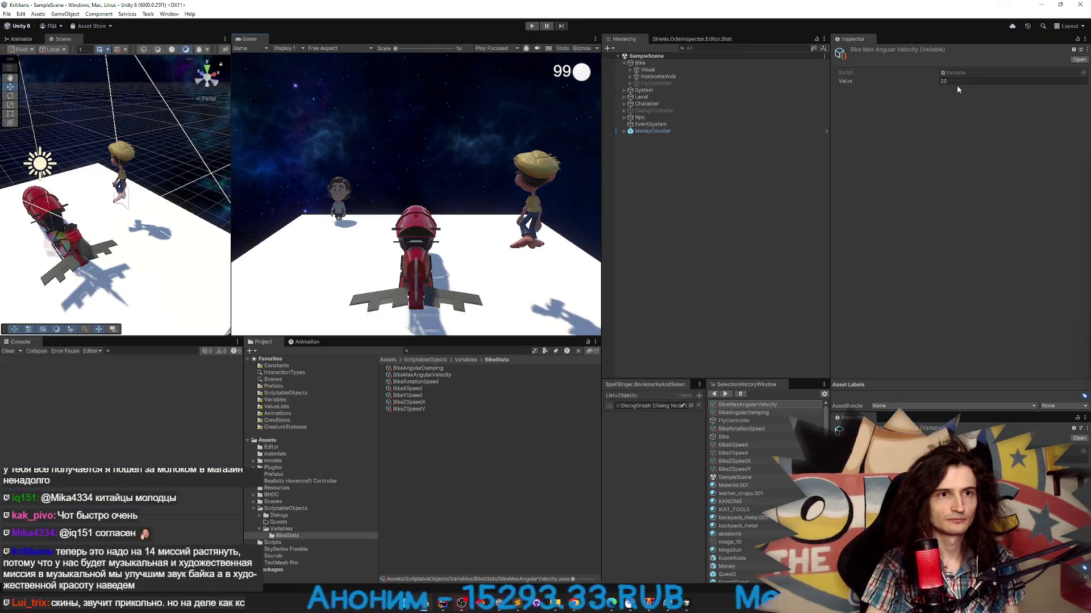
key(ctrl+p)
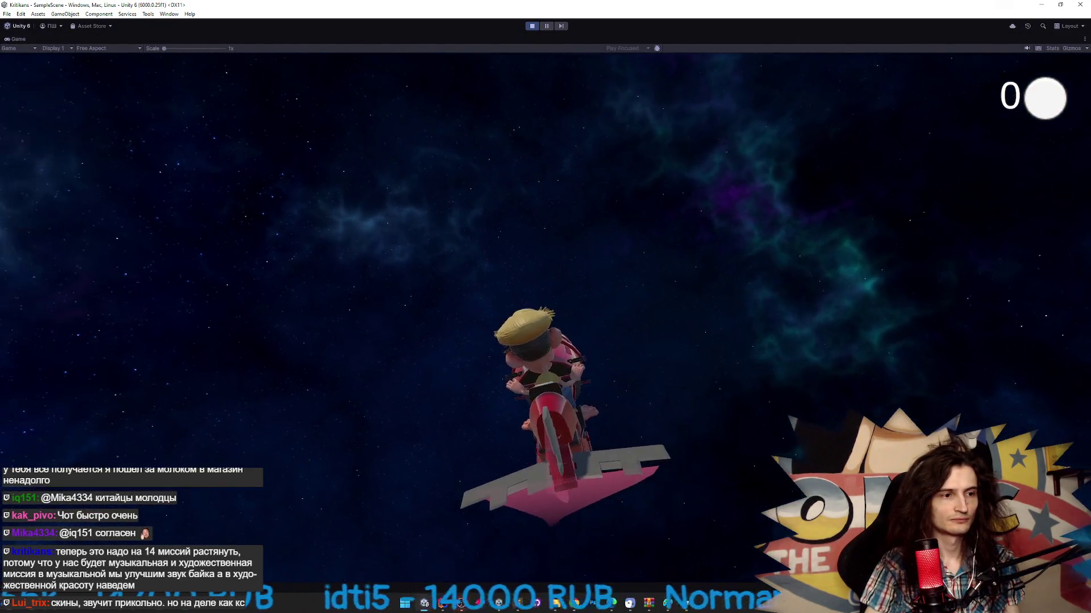
key(ctrl+p)
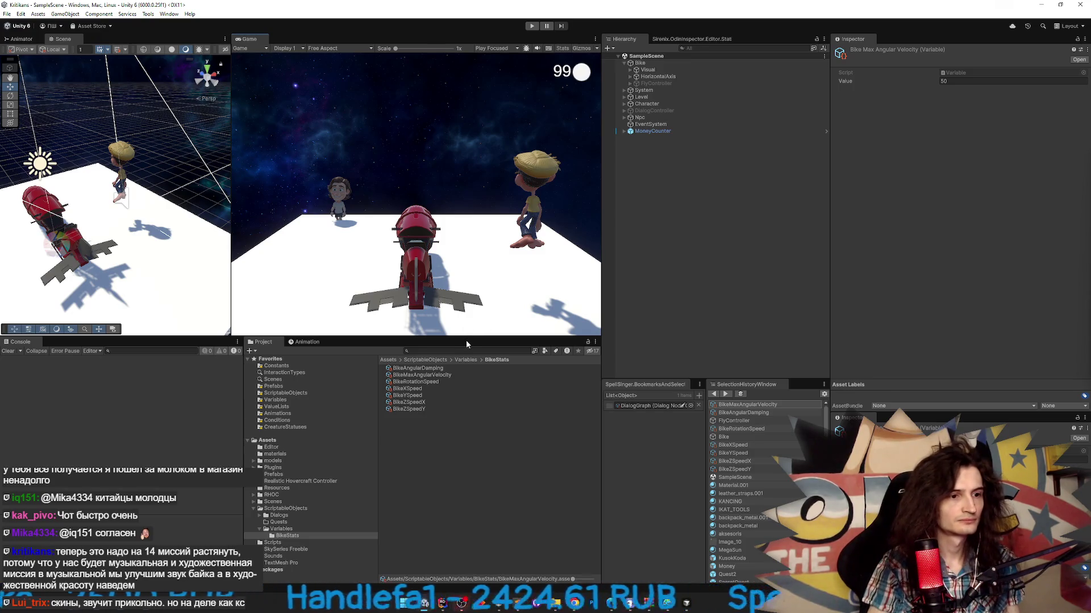
key(alt+Tab)
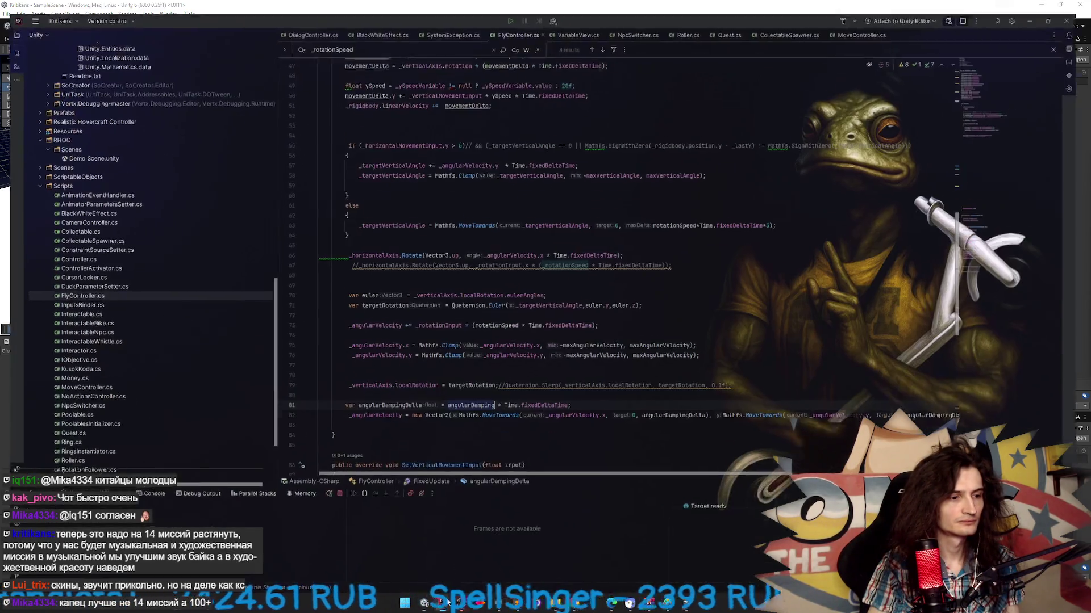
- Scroll through FlyController.cs's damping code in Rider, then bring up Cursor's agent chat
key(alt+Tab)
key(alt+Tab)
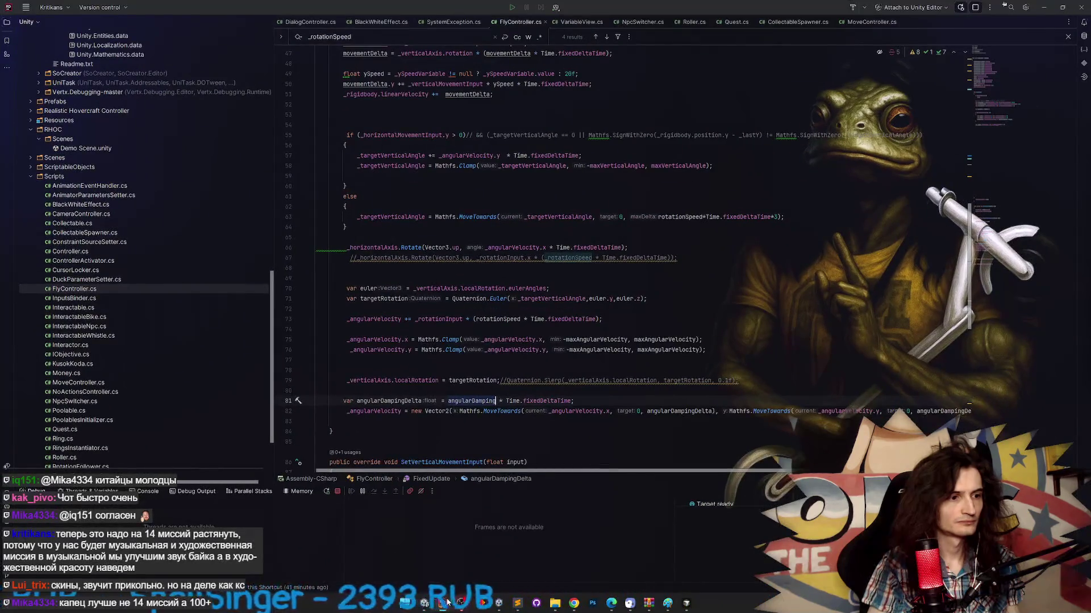
click(444, 604)
click(446, 603)
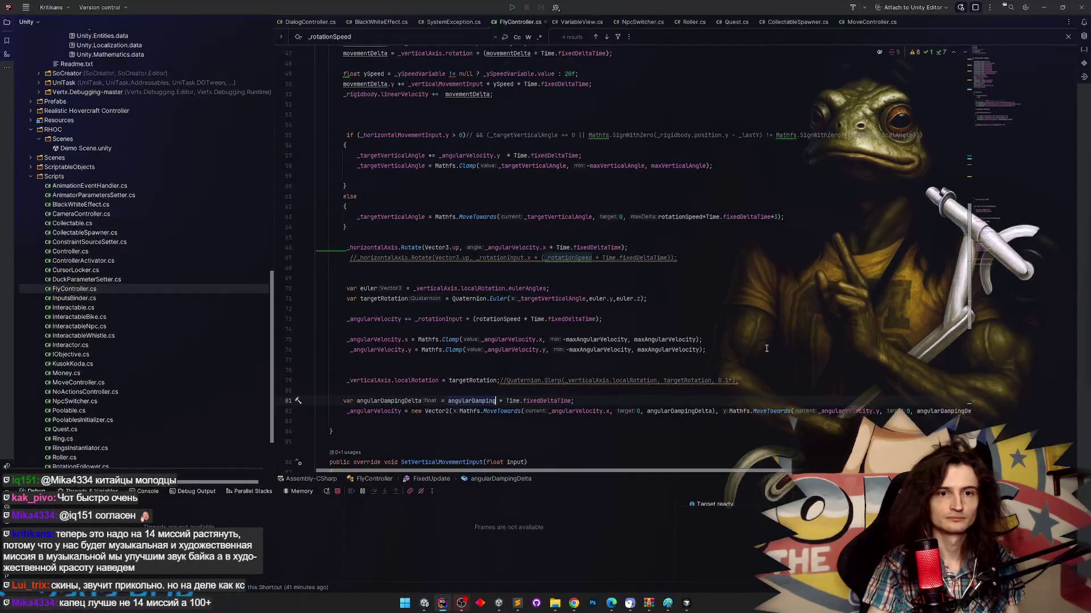
drag(970, 250, 969, 302)
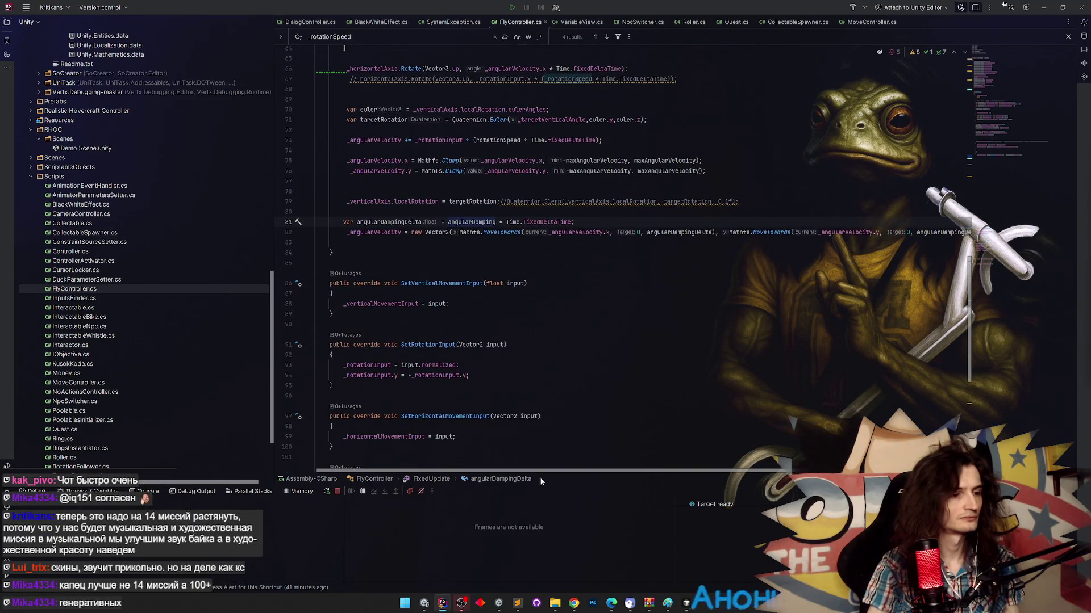
click(443, 601)
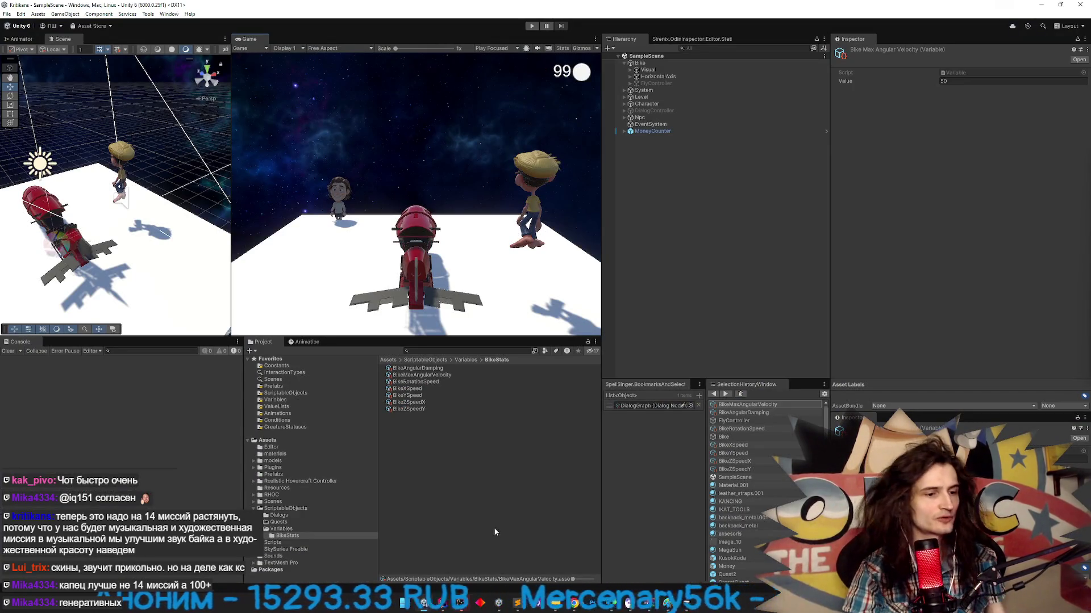
click(677, 601)
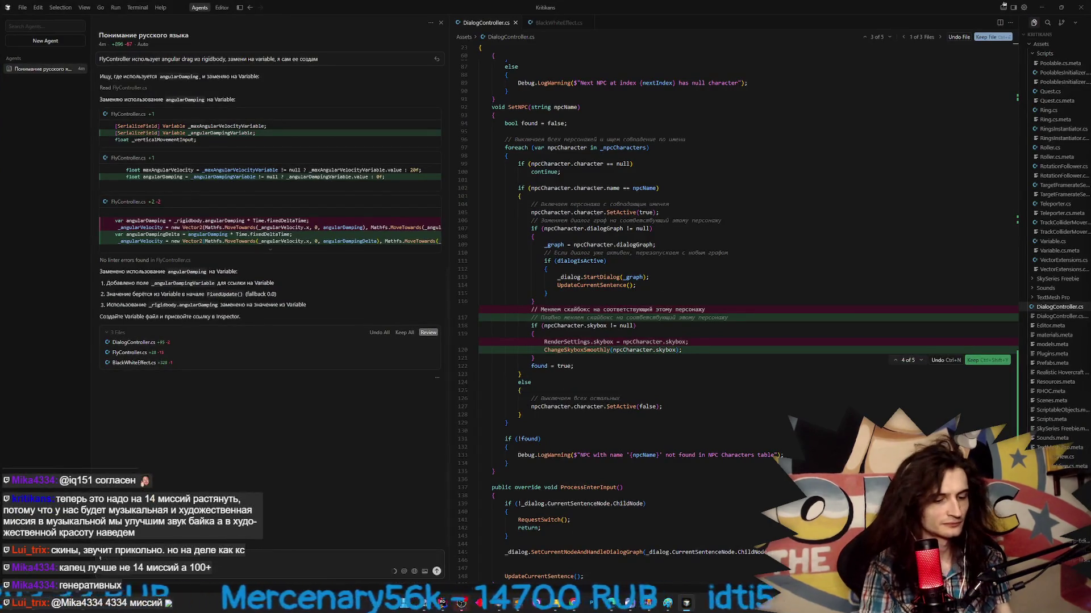
- Start a Cursor agent draft reading 'добавь в variable base value'
text(до)
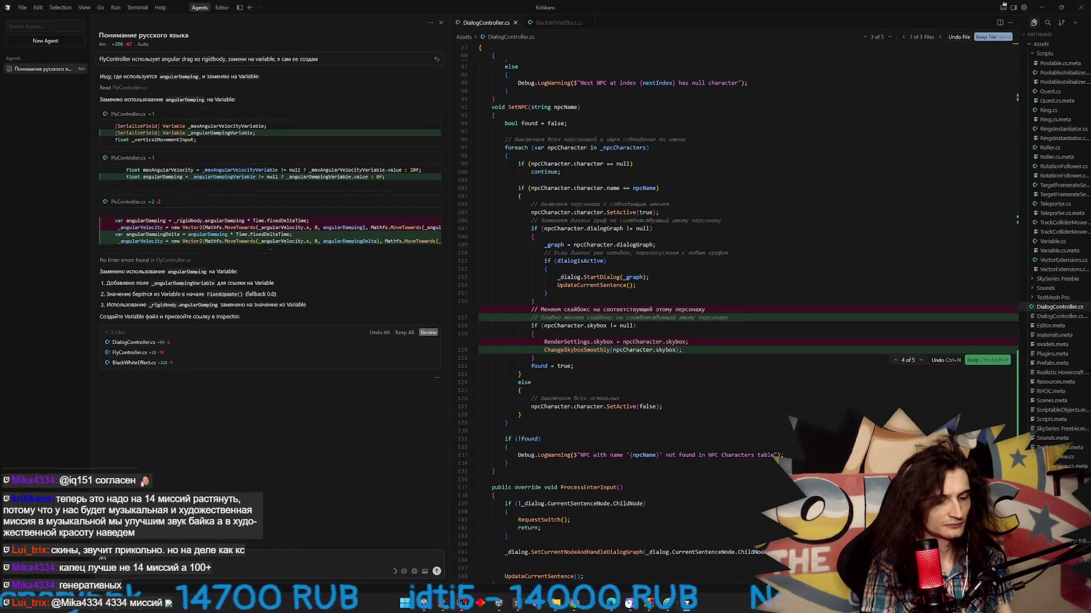
text(бавь в v)
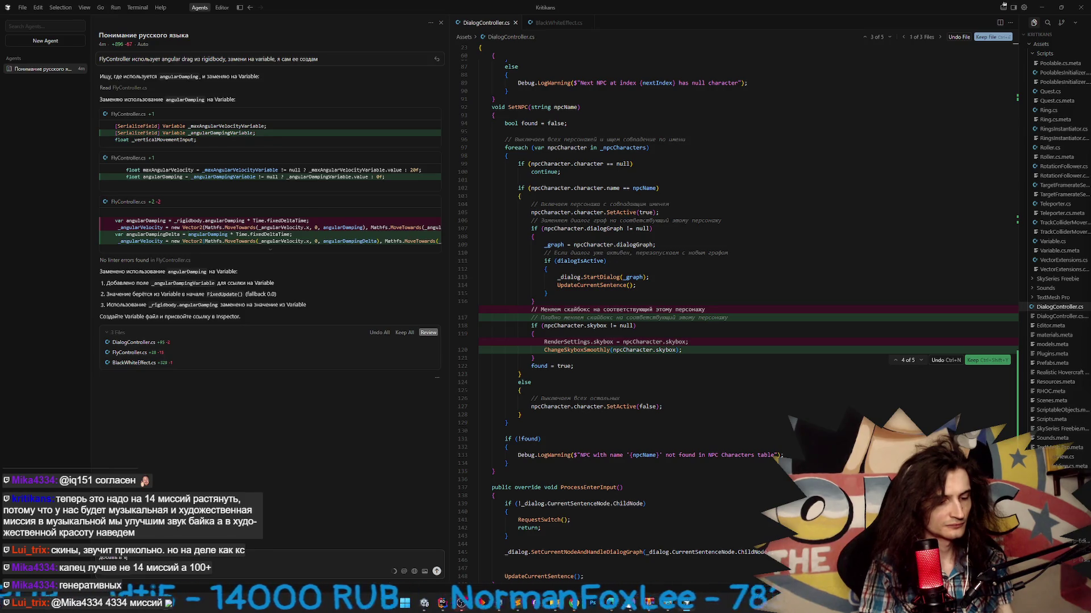
text(ariable)
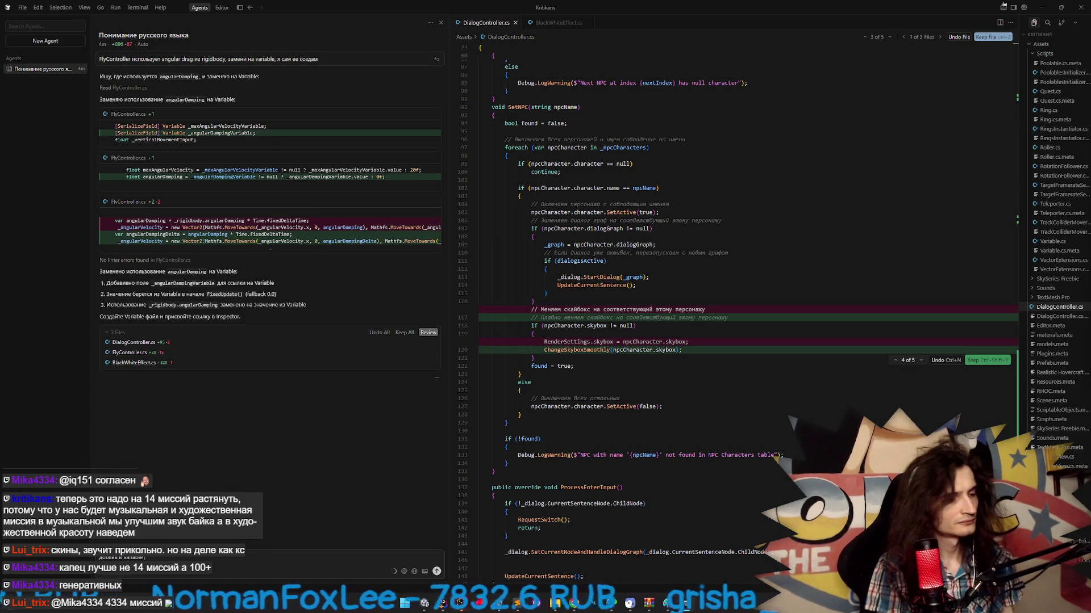
text( ц)
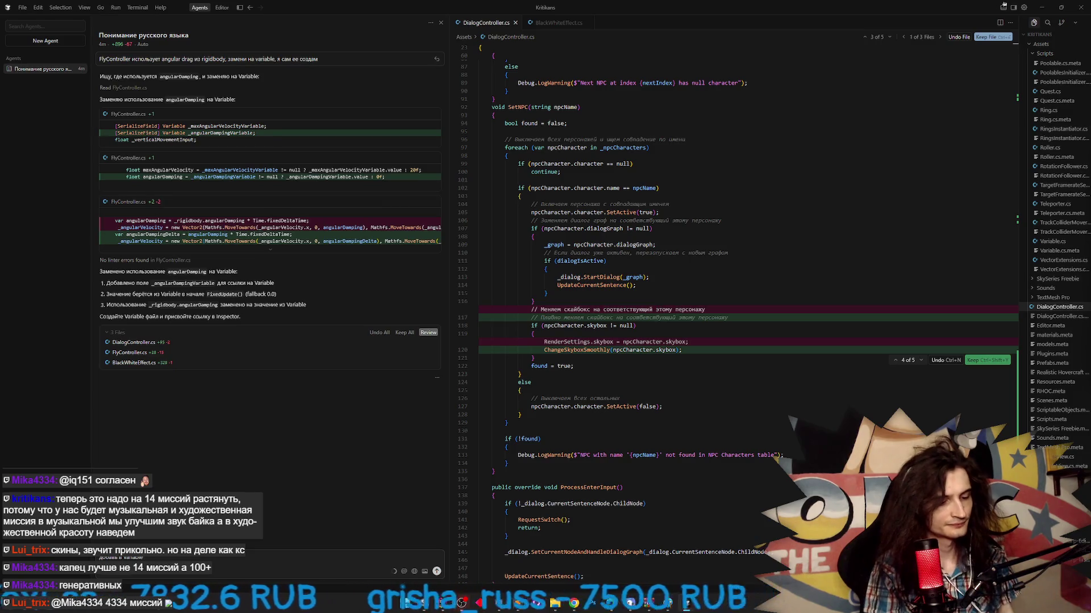
key(BackSpace)
text(base va)
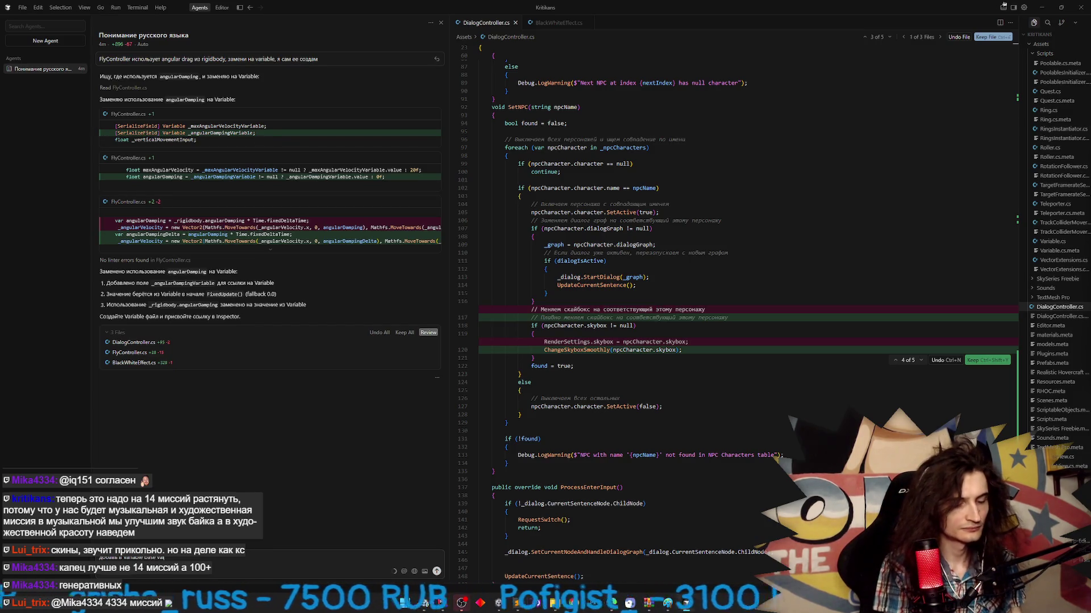
text(lue,)
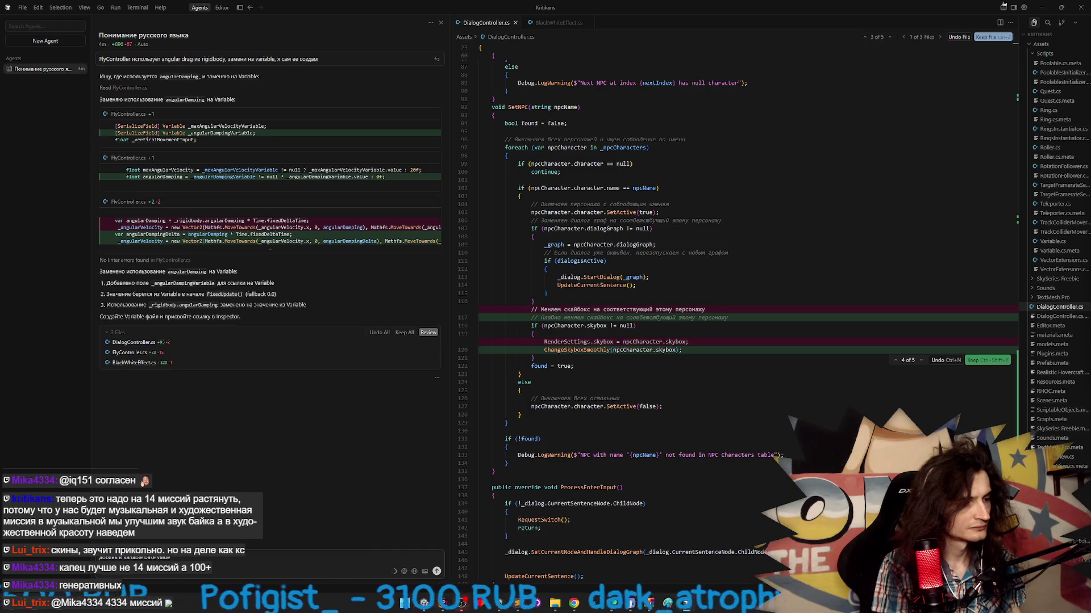
key(BackSpace)
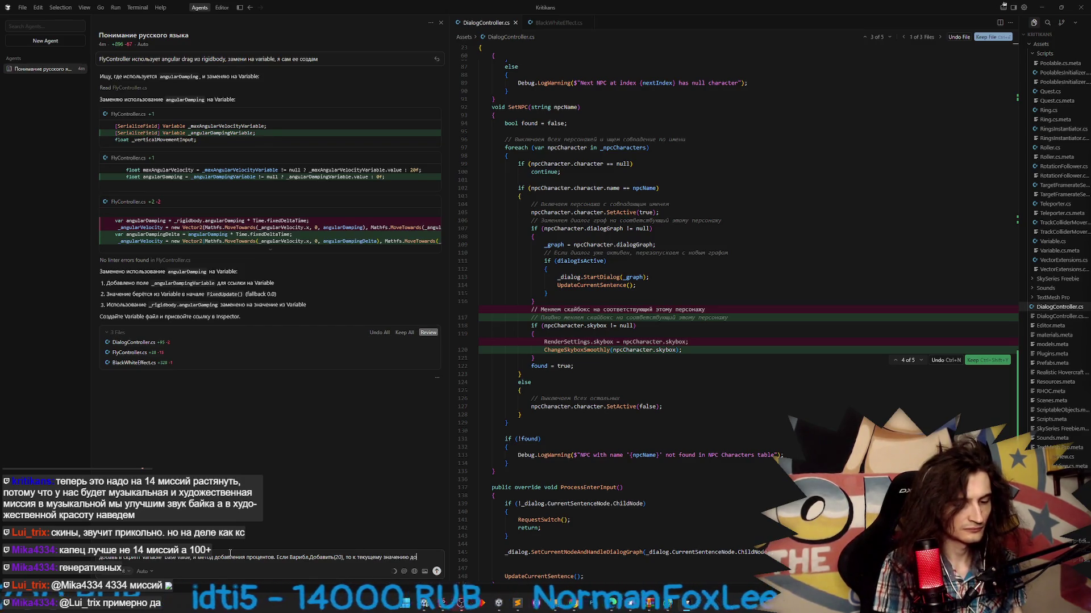
- Complete the request for a method adding 20% of the base value, send it, and return to Unity
text(я 20)
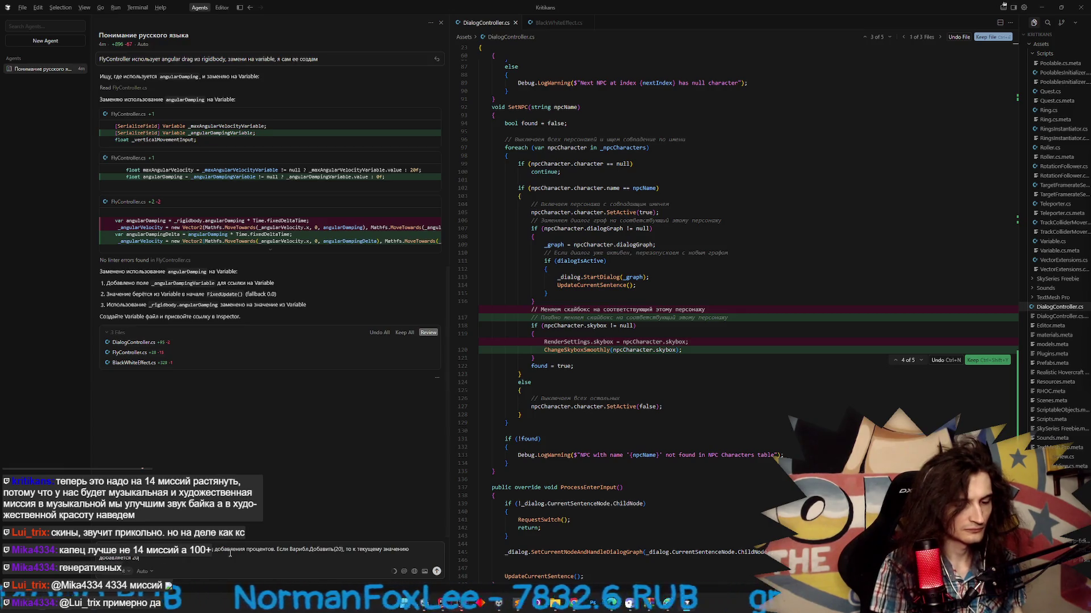
text(% от баз)
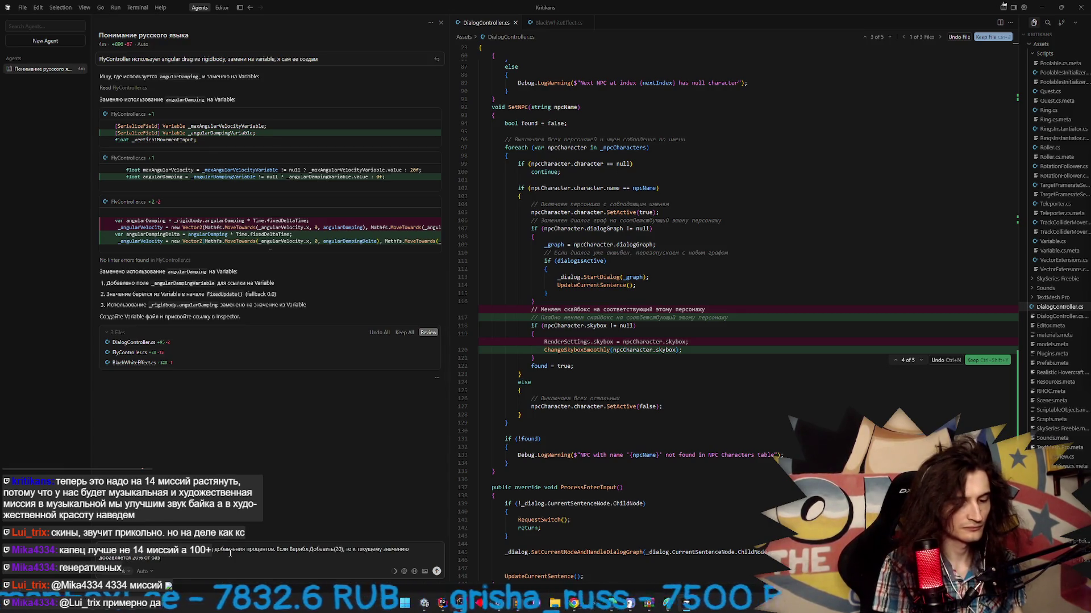
text(ового)
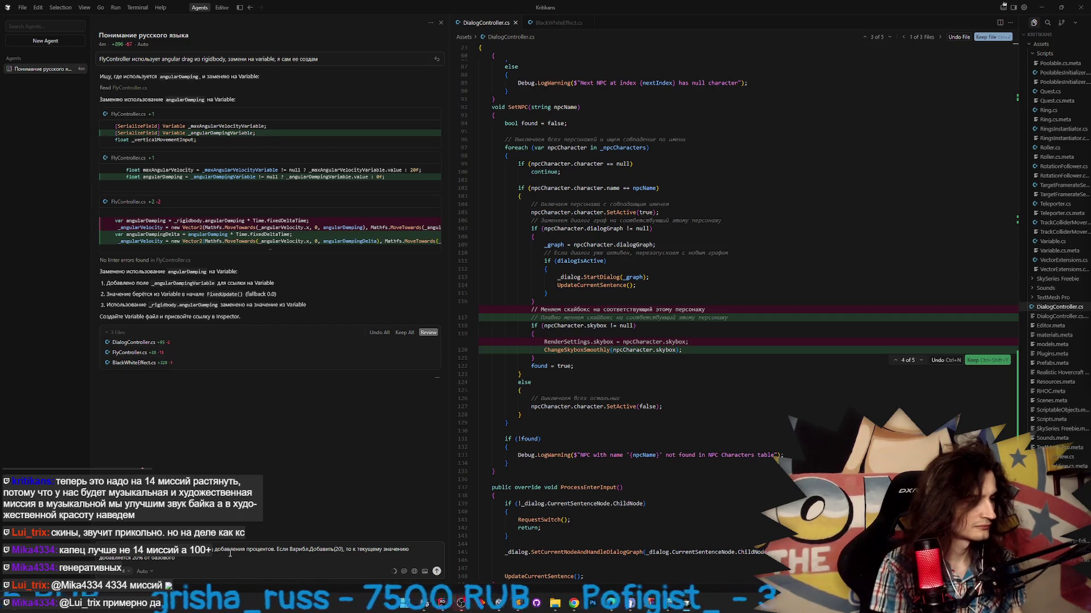
key(Return)
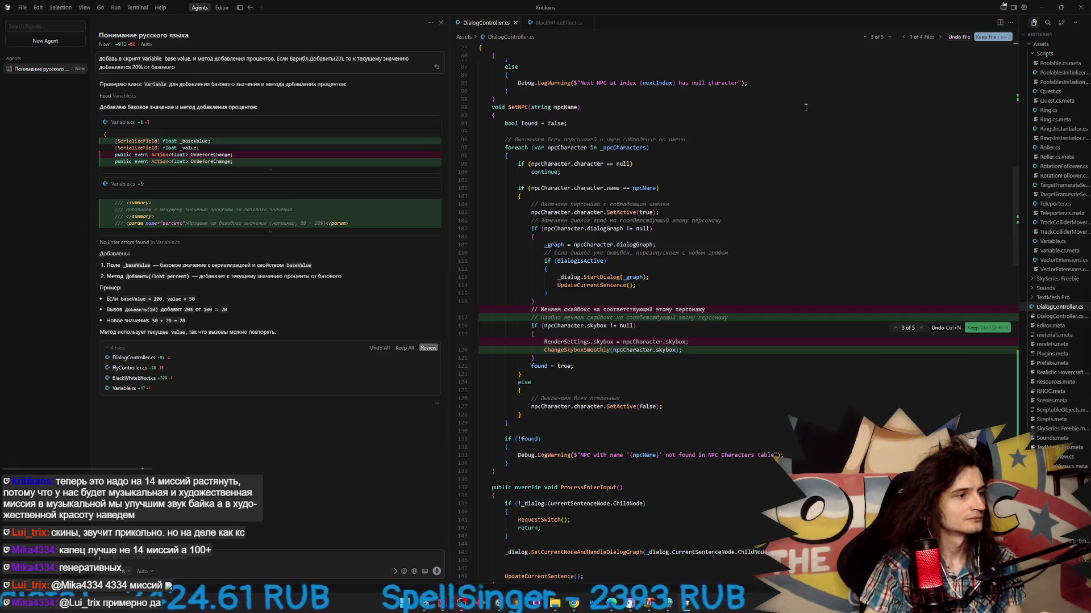
click(1035, 7)
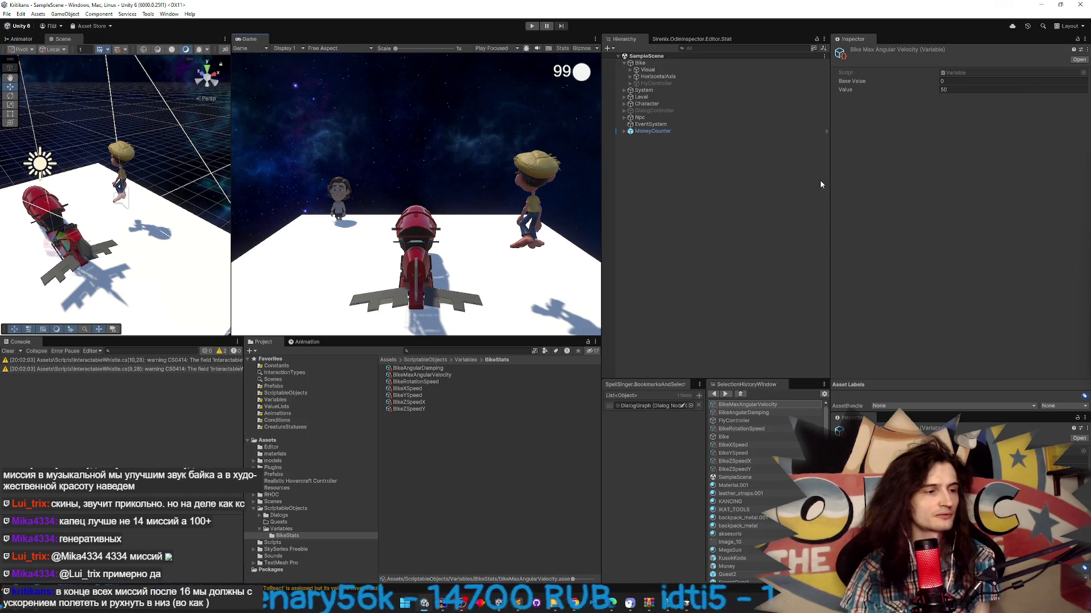
- Set BikeAngularDamping's Base Value to 1000 and BikeMaxAngularVelocity's to 2000
click(948, 81)
text(50)
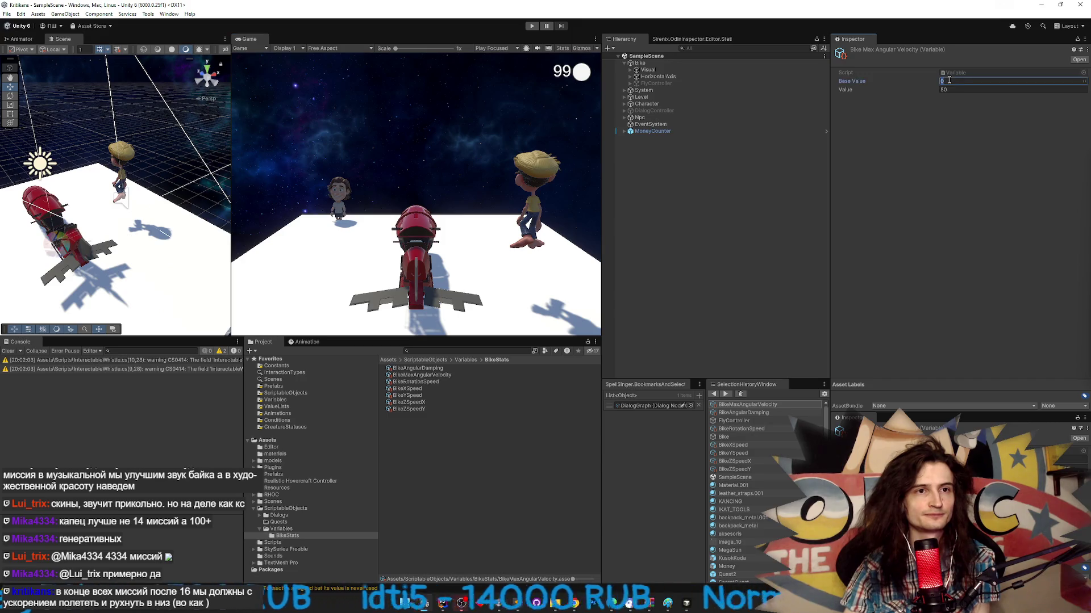
click(435, 368)
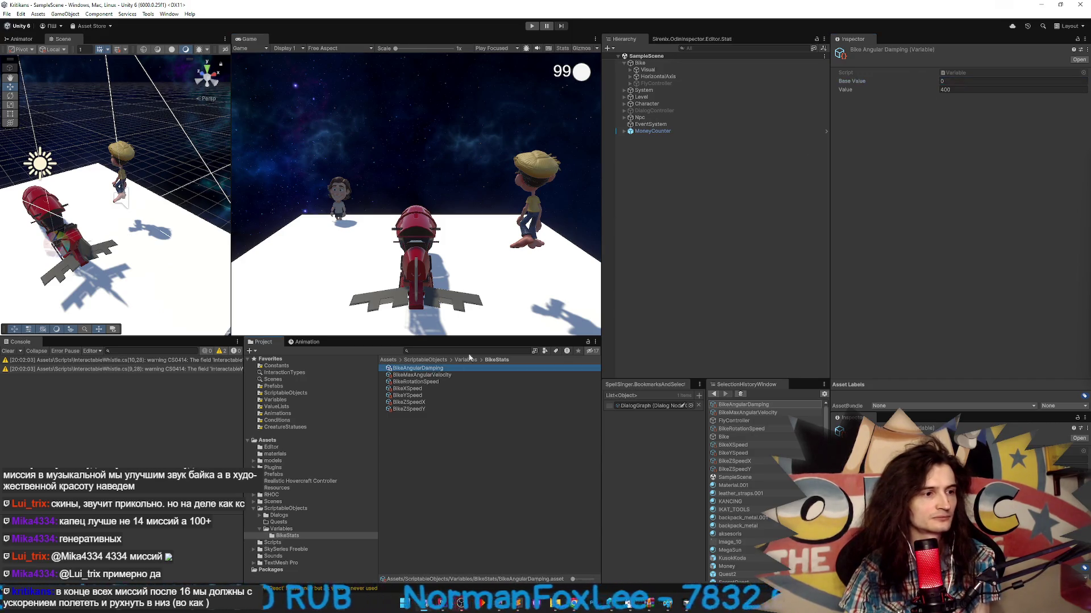
click(957, 82)
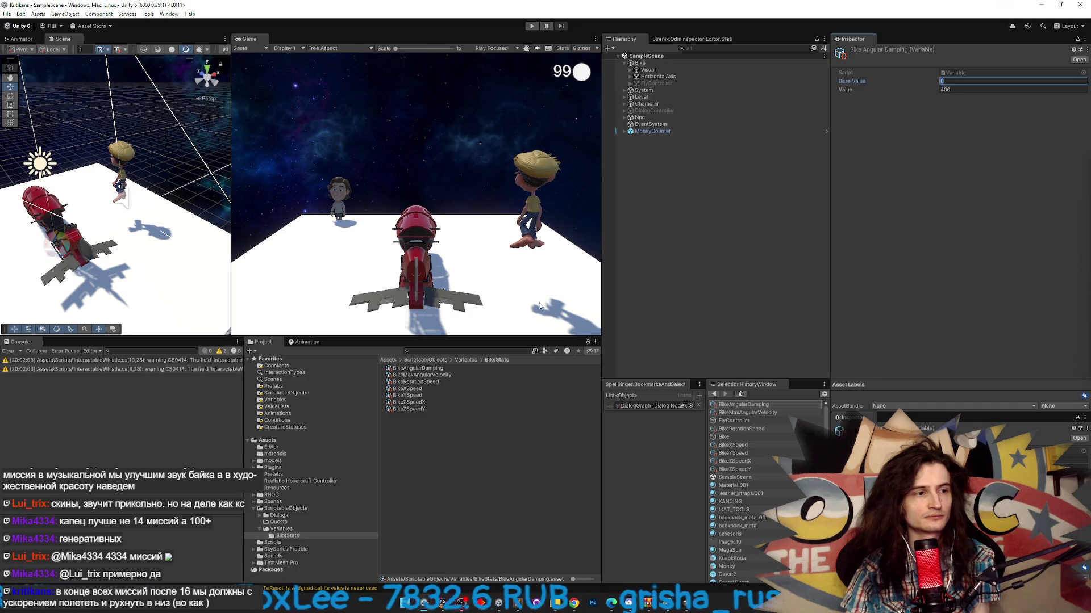
text(1000)
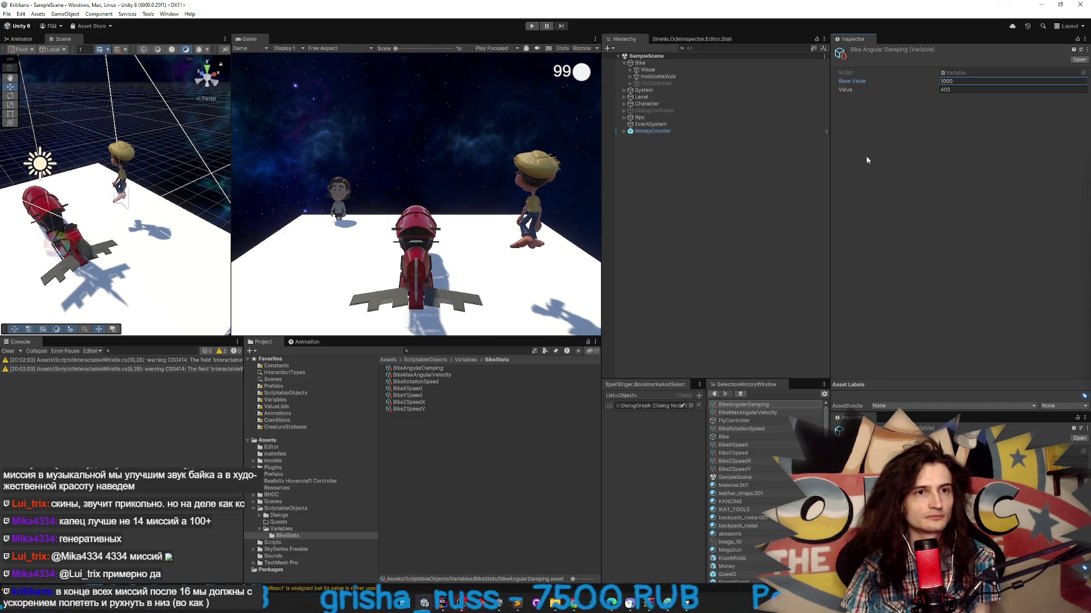
click(407, 375)
click(961, 82)
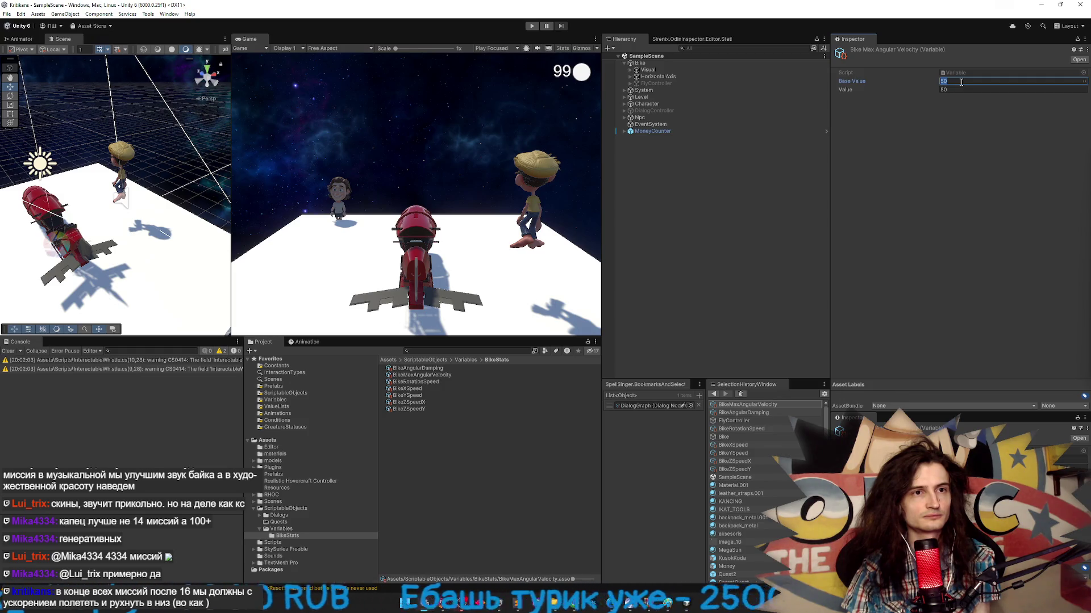
text(100)
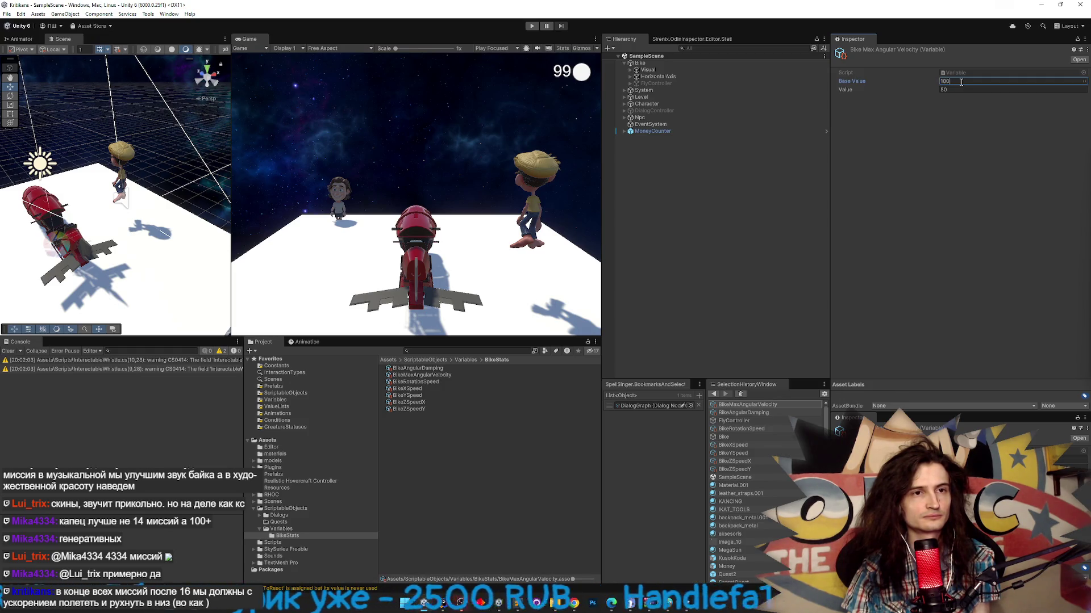
key(ctrl+a)
text(200)
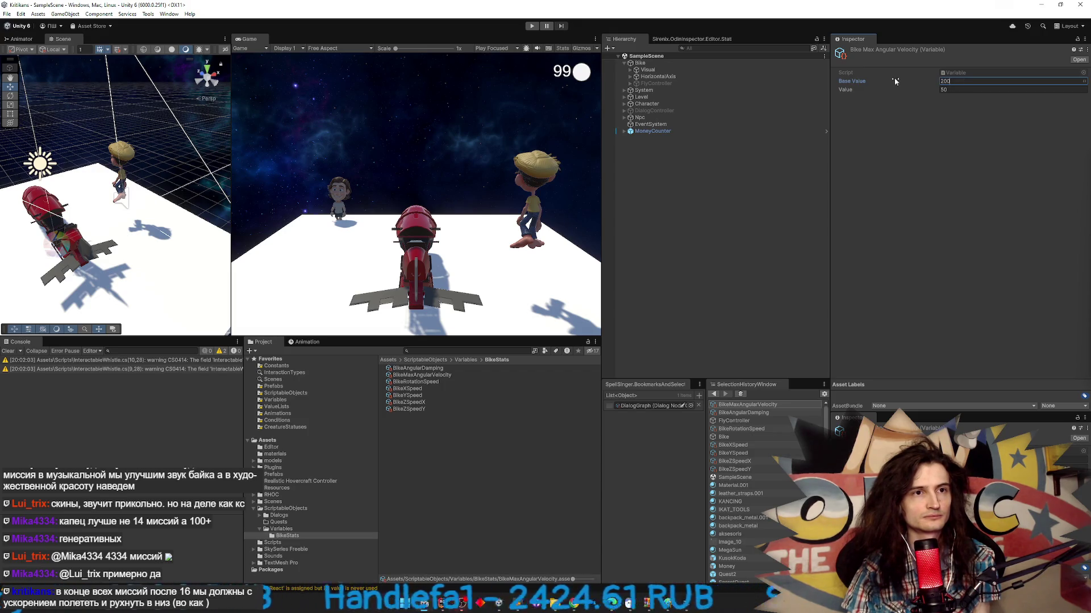
- Give BikeRotationSpeed, BikeXSpeed and BikeYSpeed Base Values of 200, 10 and 100
click(440, 381)
click(956, 81)
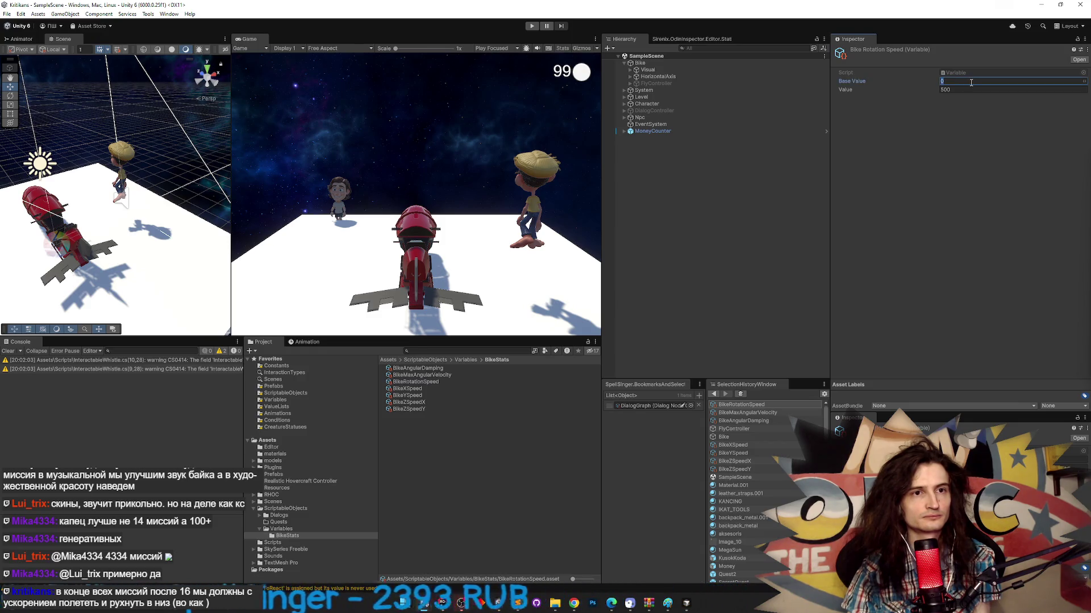
text(2000)
click(426, 390)
click(964, 81)
text(100)
click(400, 395)
click(953, 84)
text(100)
- Set BikeZSpeedX's Base Value to 200 and BikeZSpeedY's to 100
click(409, 402)
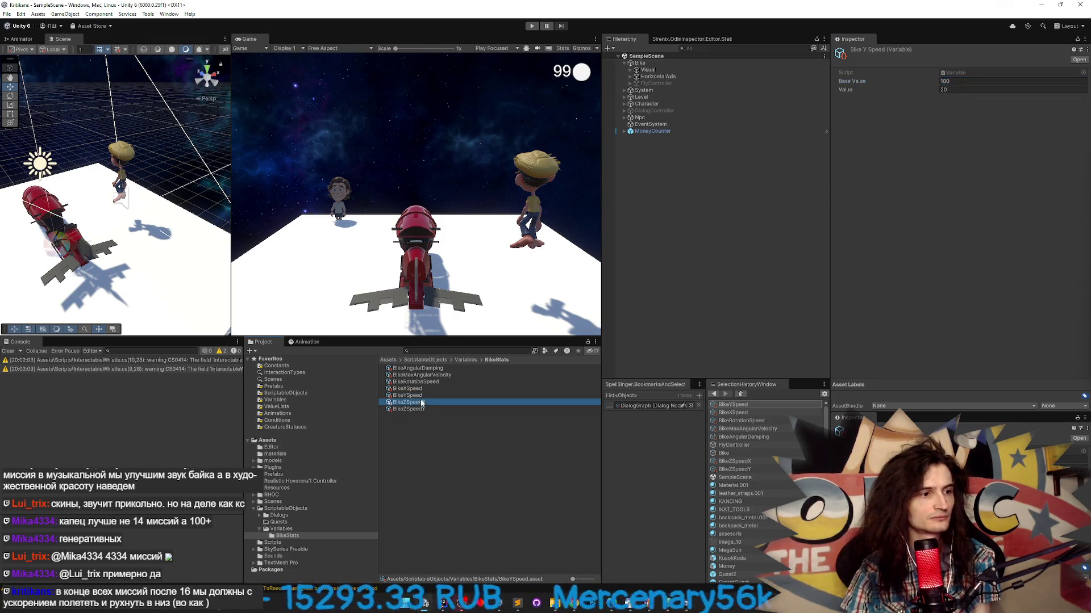
click(944, 81)
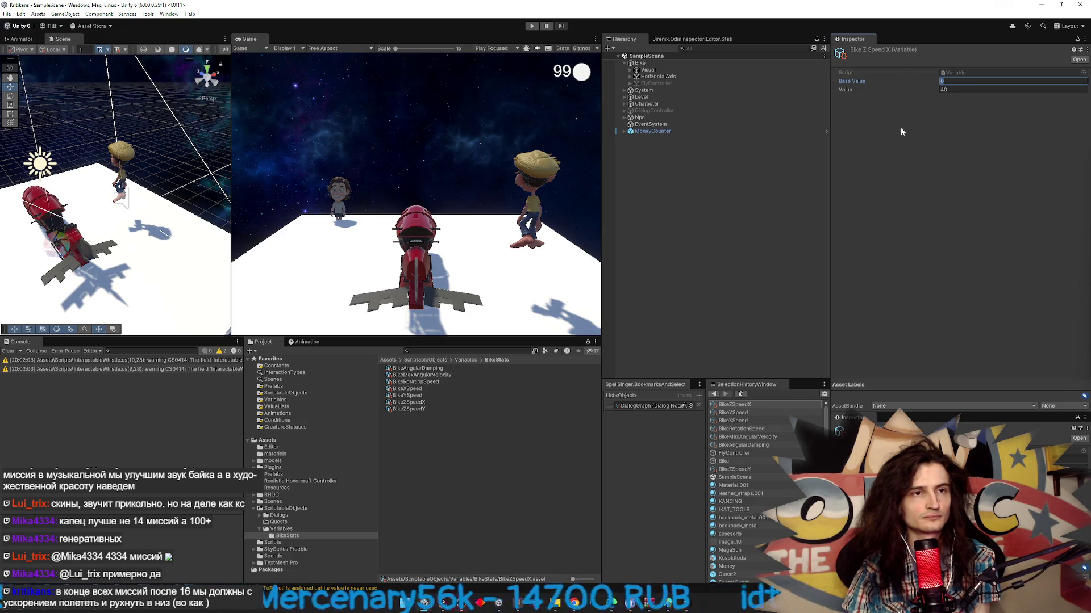
text(200)
click(415, 409)
click(962, 81)
text(0)
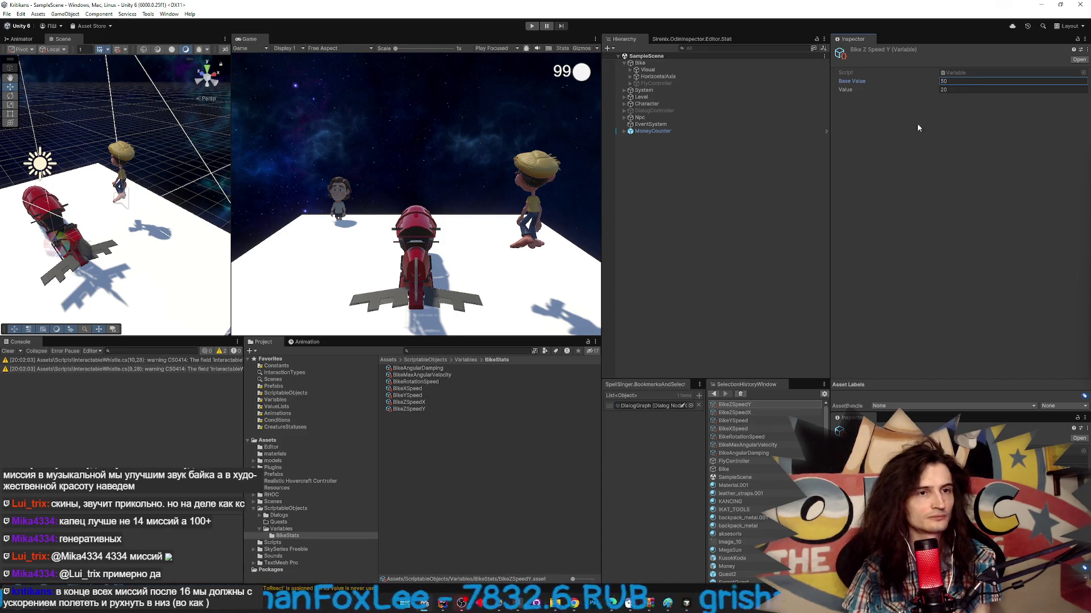
key(BackSpace)
key(BackSpace)
text(100)
key(Return)
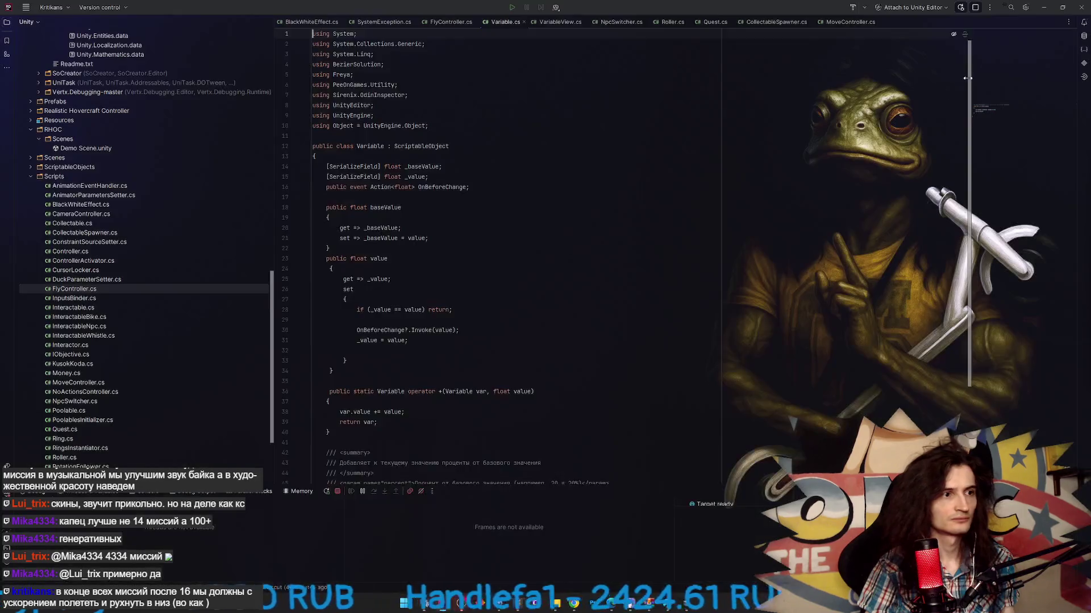
- Rename the Добавить method to AddBasePercents and select it with its summary comments
scroll(575, 164, down, 5)
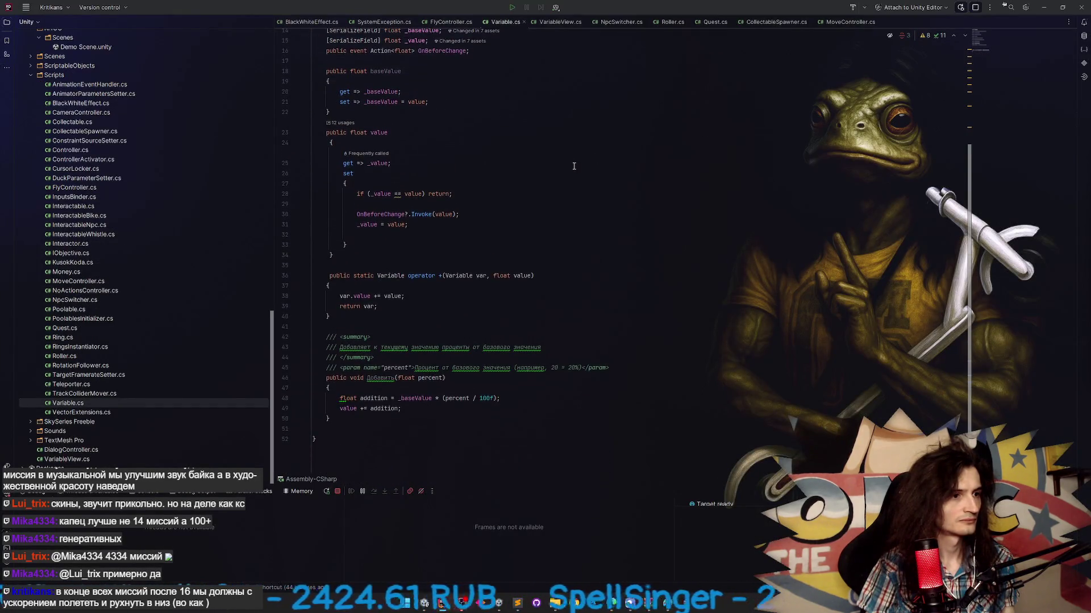
scroll(573, 165, down, 1)
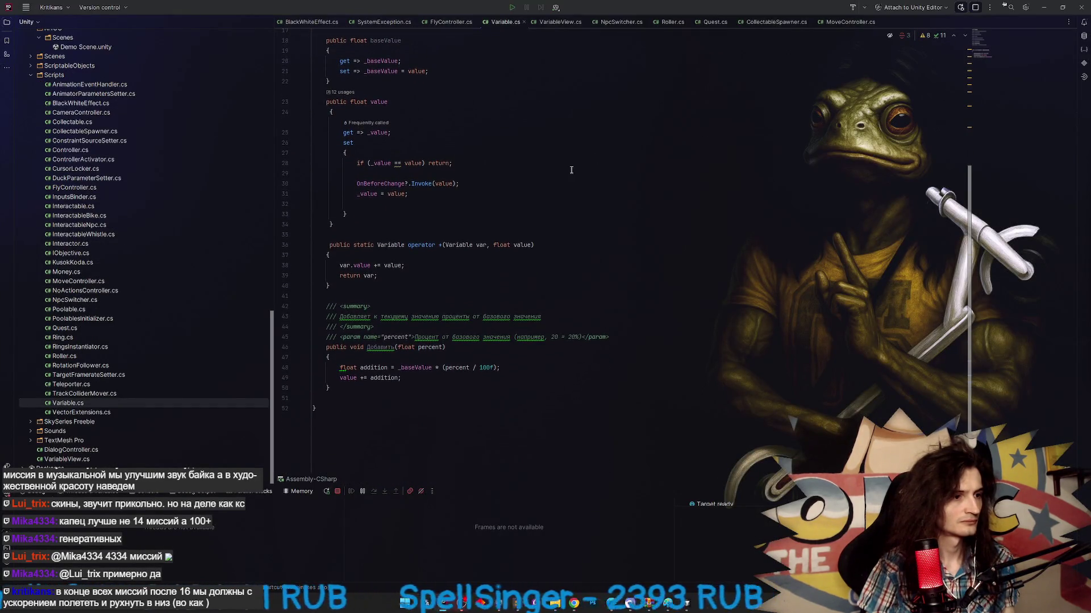
click(380, 348)
key(ctrl+r)
text(rфв)
key(BackSpace)
key(BackSpace)
text(AddPer)
key(BackSpace)
key(BackSpace)
key(BackSpace)
text(BasePer)
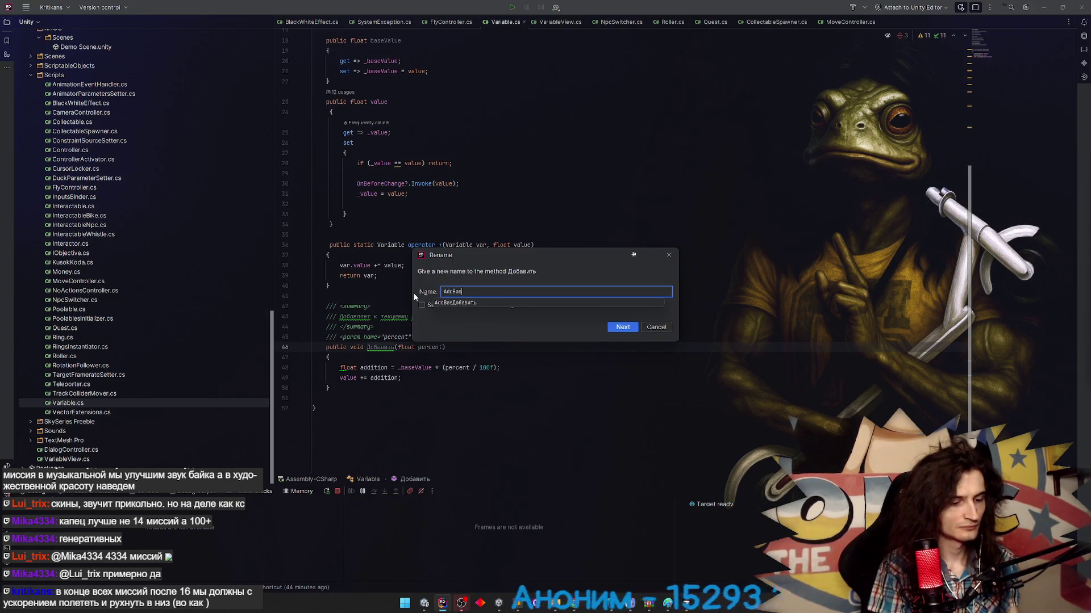
text(cents)
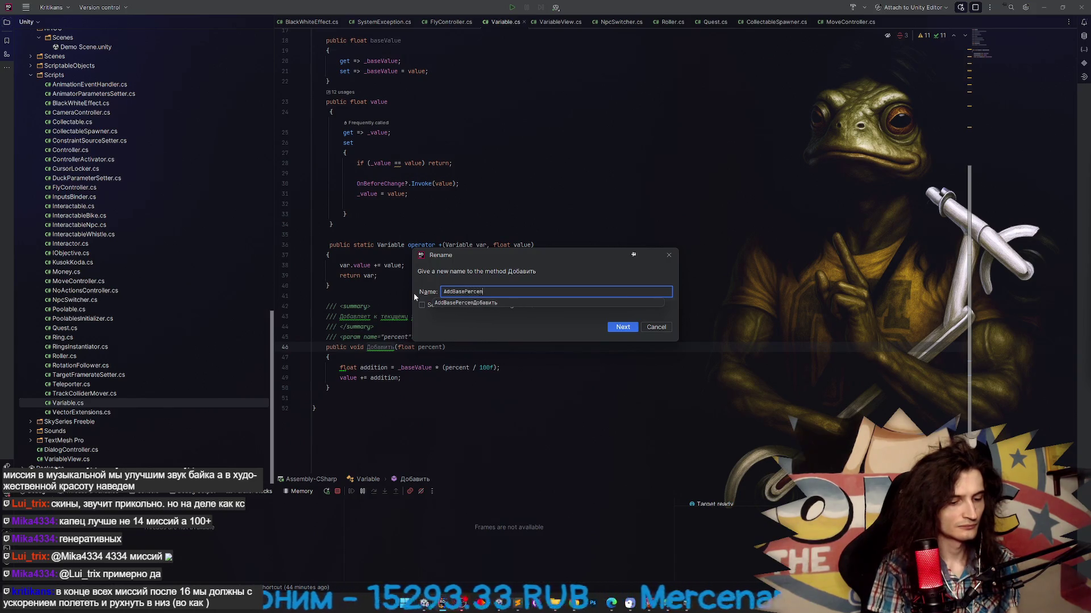
key(Return)
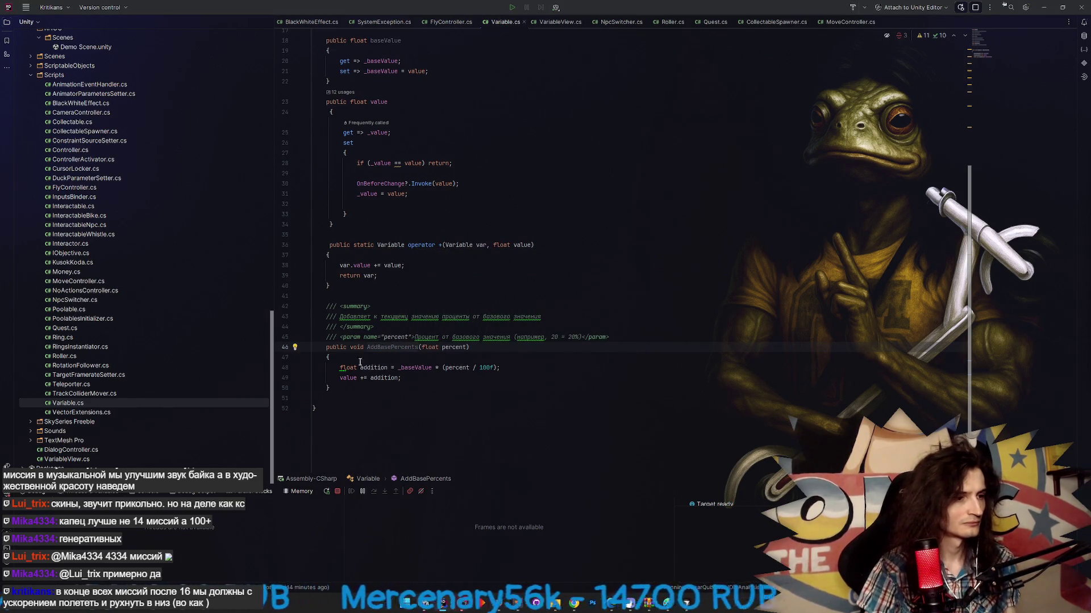
key(ctrl+w)
key(ctrl+w)
key(ctrl+w)
click(337, 387)
key(ctrl+w)
key(ctrl+w)
key(ctrl+w)
- Duplicate AddBasePercents and rename the copy SetBasePercents
key(ctrl+d)
scroll(437, 341, down, 2)
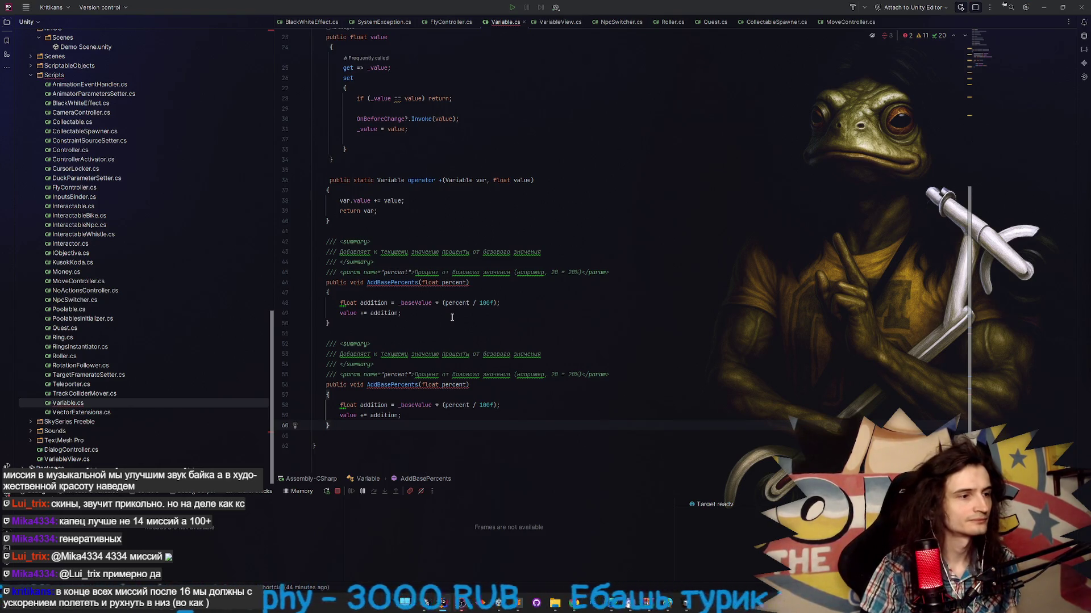
double_click(392, 384)
text(SetBa)
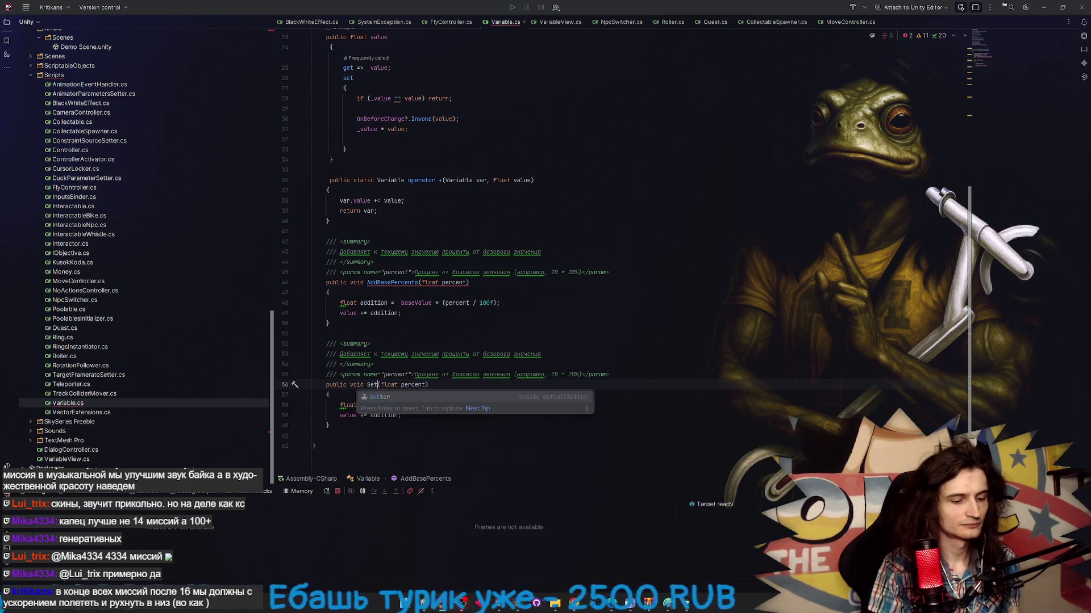
text(sePercents)
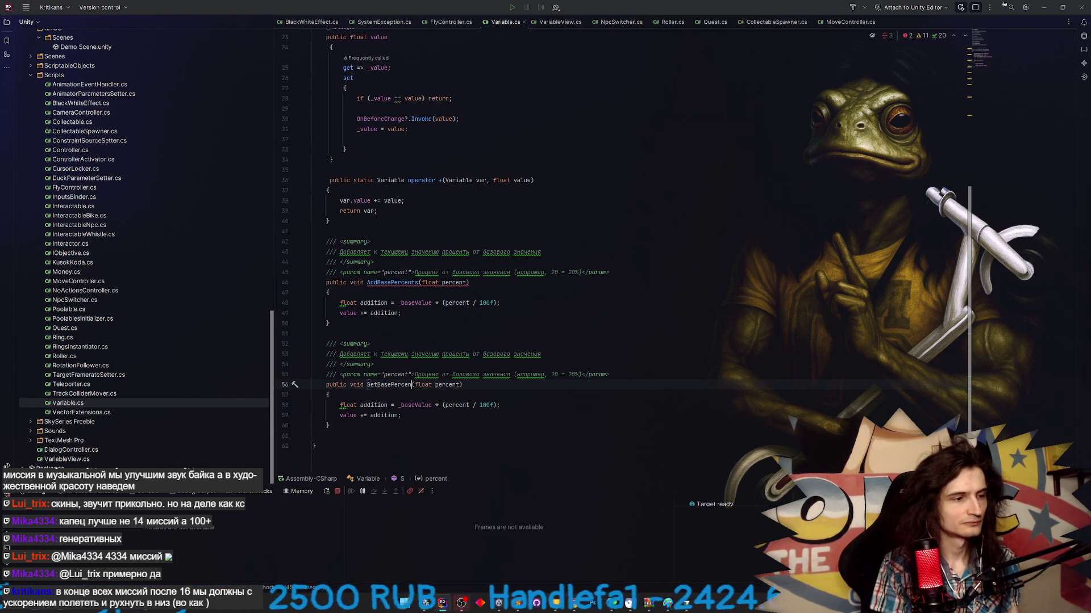
- Make SetBasePercents assign value directly as _baseValue × percent/100, inlining the addition variable
click(364, 415)
key(BackSpace)
click(427, 416)
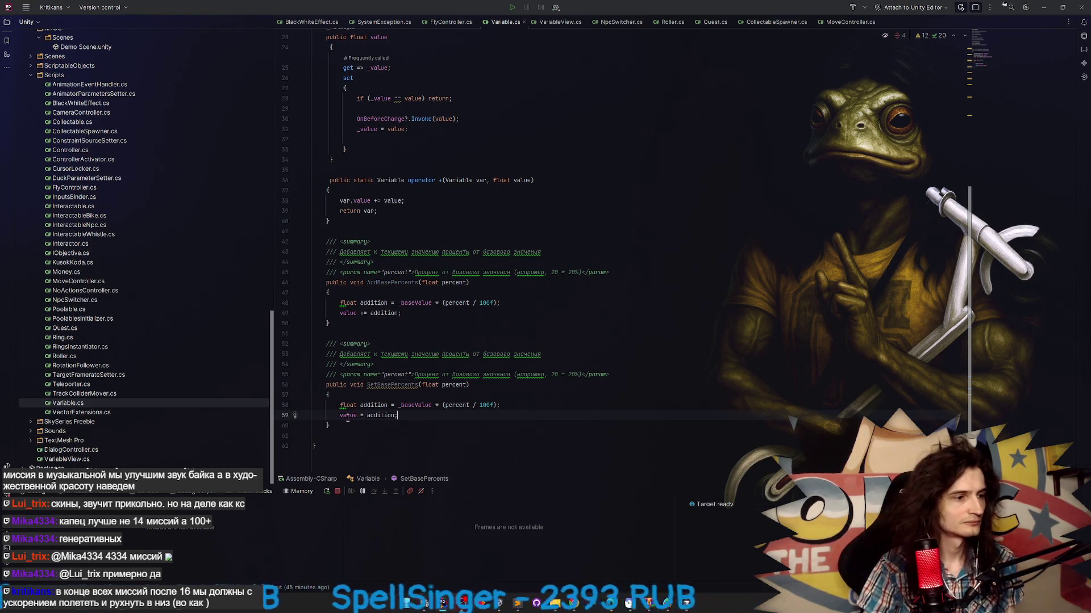
click(389, 405)
key(ctrl+alt+n)
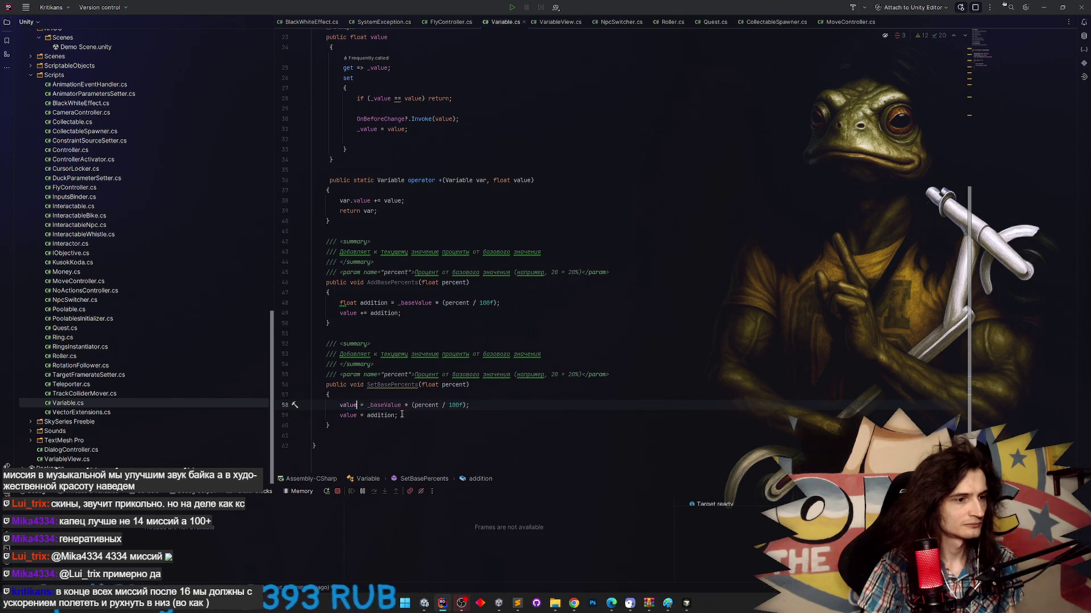
key(Up)
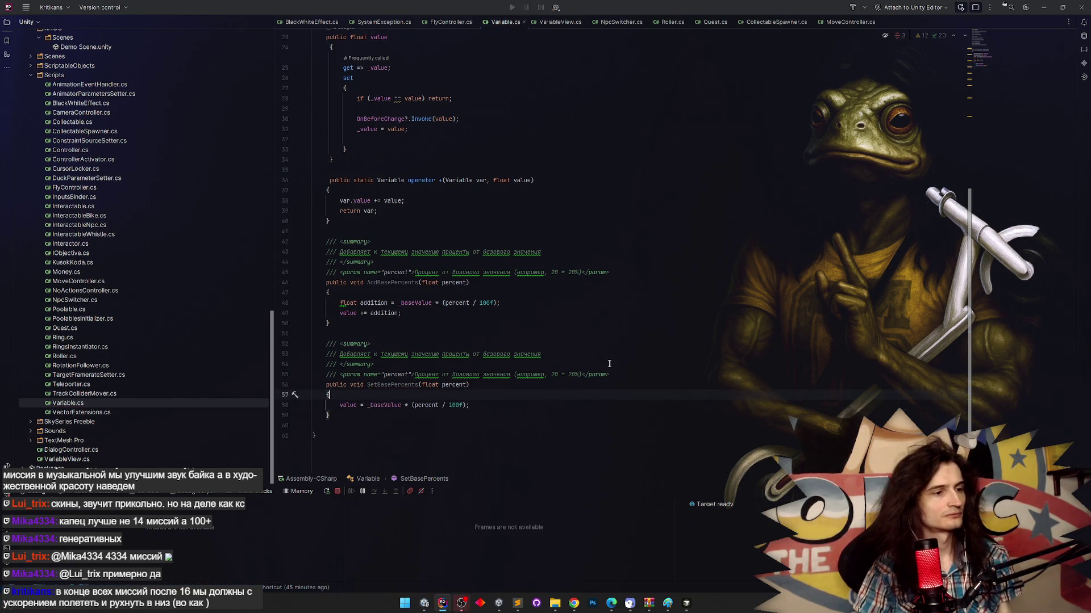
key(alt+Tab)
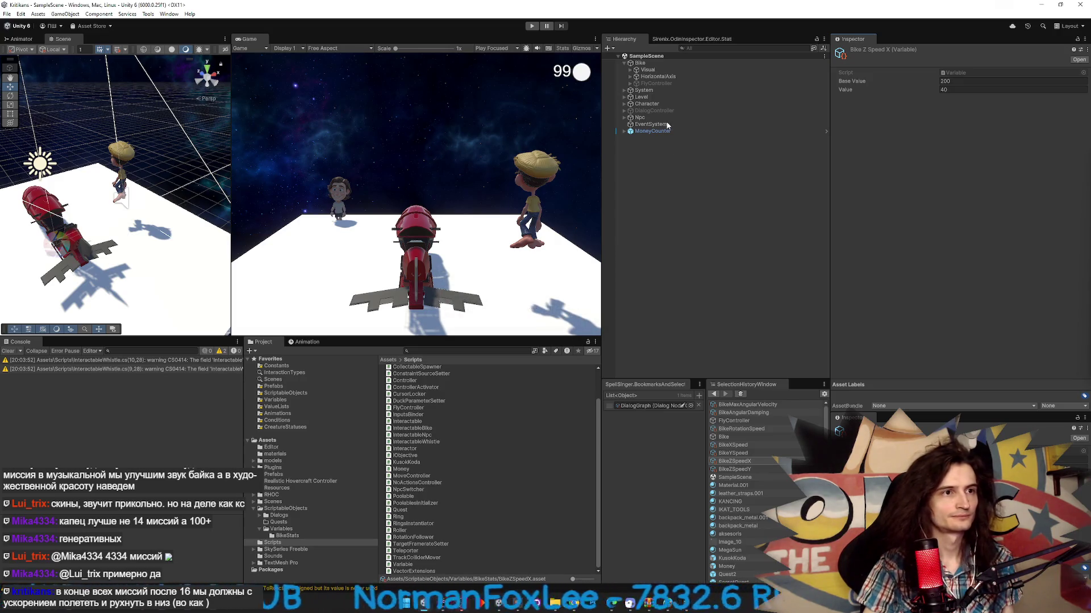
- Expand Bike's Visual and RollAxis to frame TheRocketAnimation, and open the New2Bike model folder
click(630, 69)
click(636, 77)
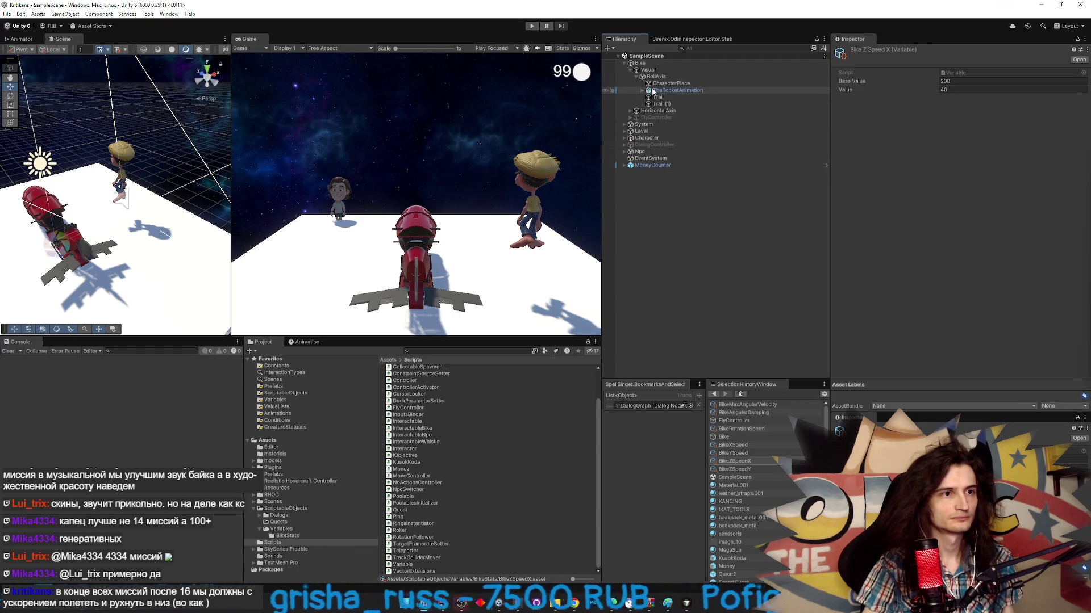
double_click(652, 91)
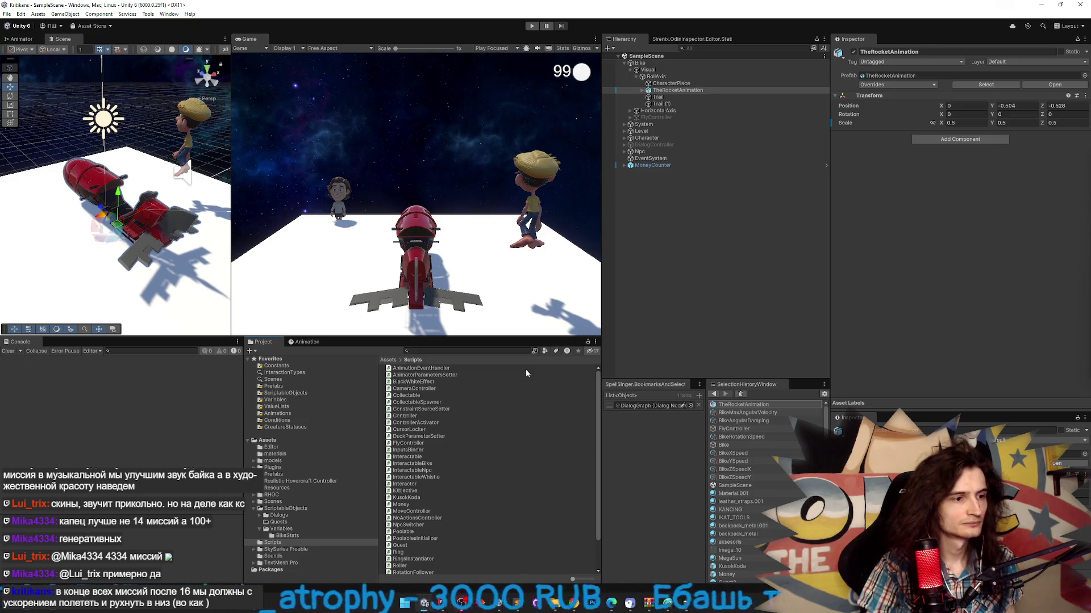
click(392, 361)
click(411, 384)
double_click(411, 383)
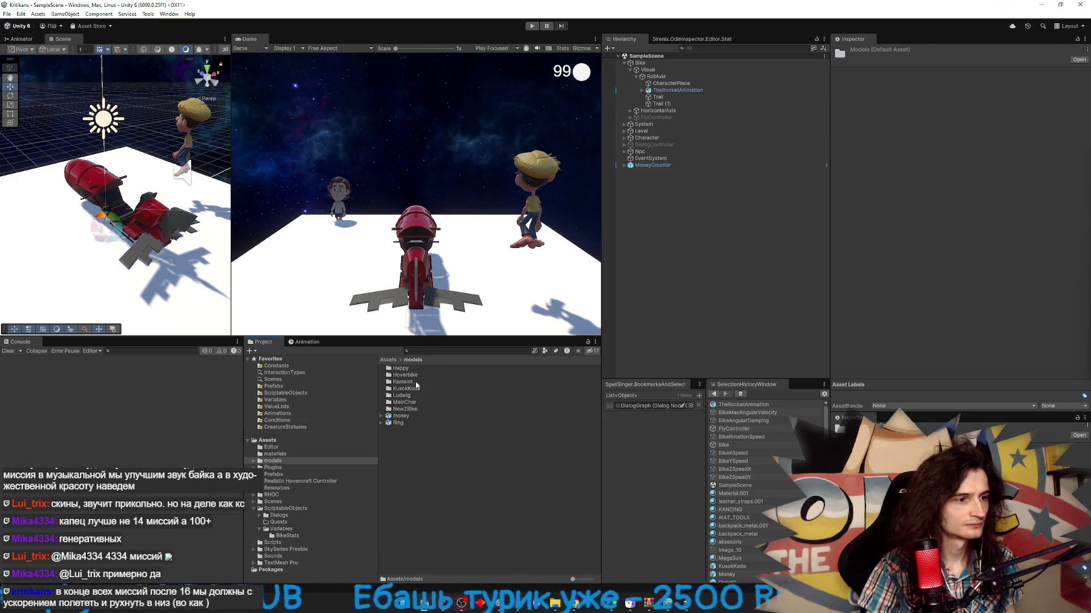
double_click(419, 409)
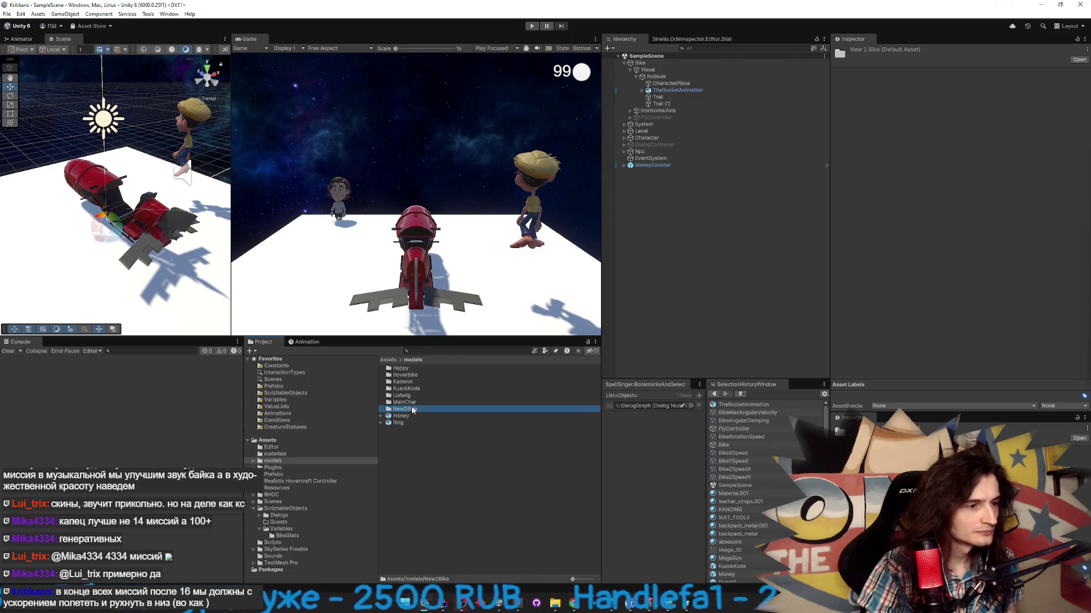
- Add New2Bike under RollAxis, save the scene, and nudge it into place beside TheRocketAnimation
mouse_move(411, 442)
mouse_down()
mouse_move(681, 141)
mouse_move(663, 98)
mouse_up()
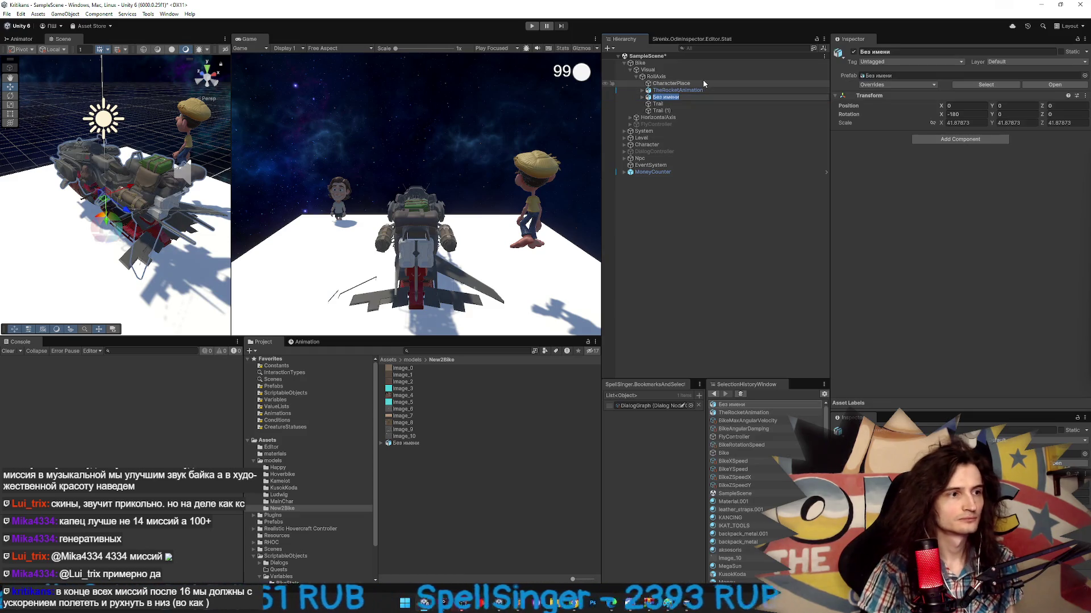
text(New)
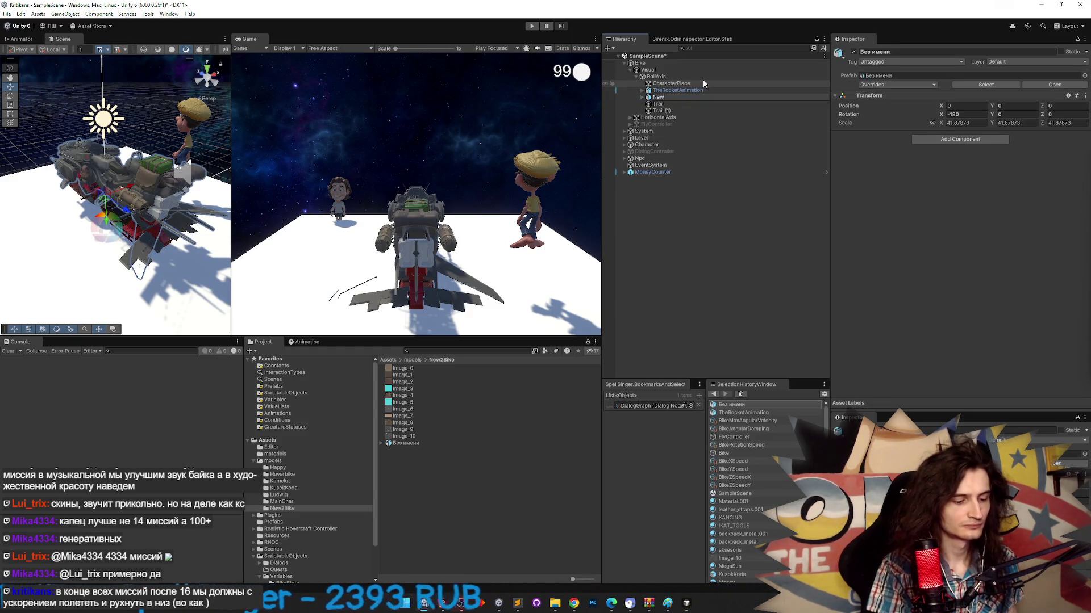
text(2Bike)
key(Return)
key(ctrl+s)
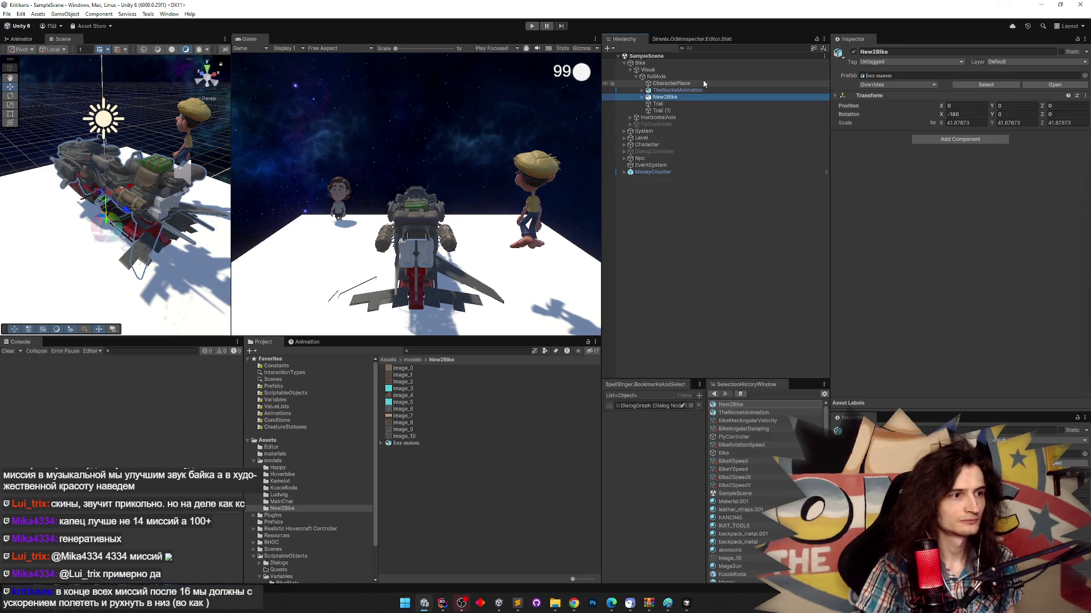
mouse_move(992, 106)
mouse_down()
mouse_move(970, 100)
mouse_move(980, 97)
mouse_up()
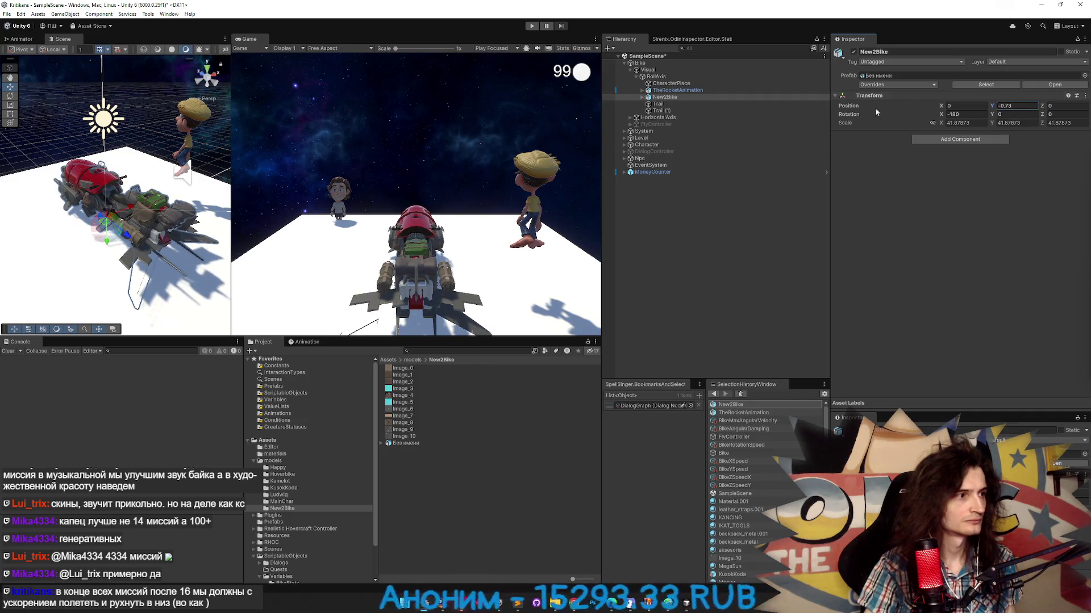
click(797, 91)
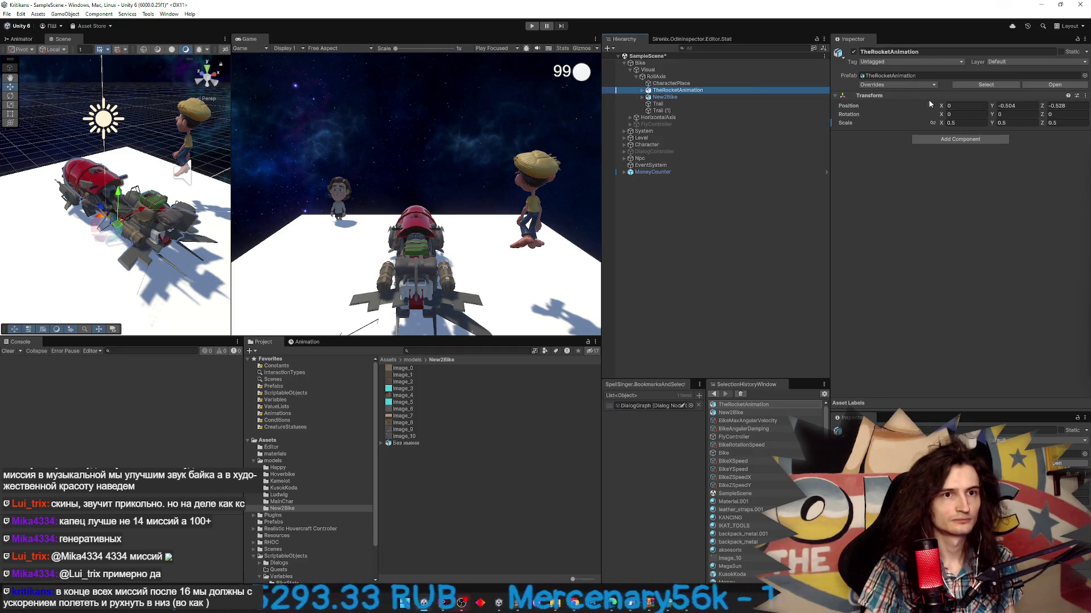
click(853, 52)
- Select the New2Bike model under TheRocketAnimation and deactivate it
click(532, 26)
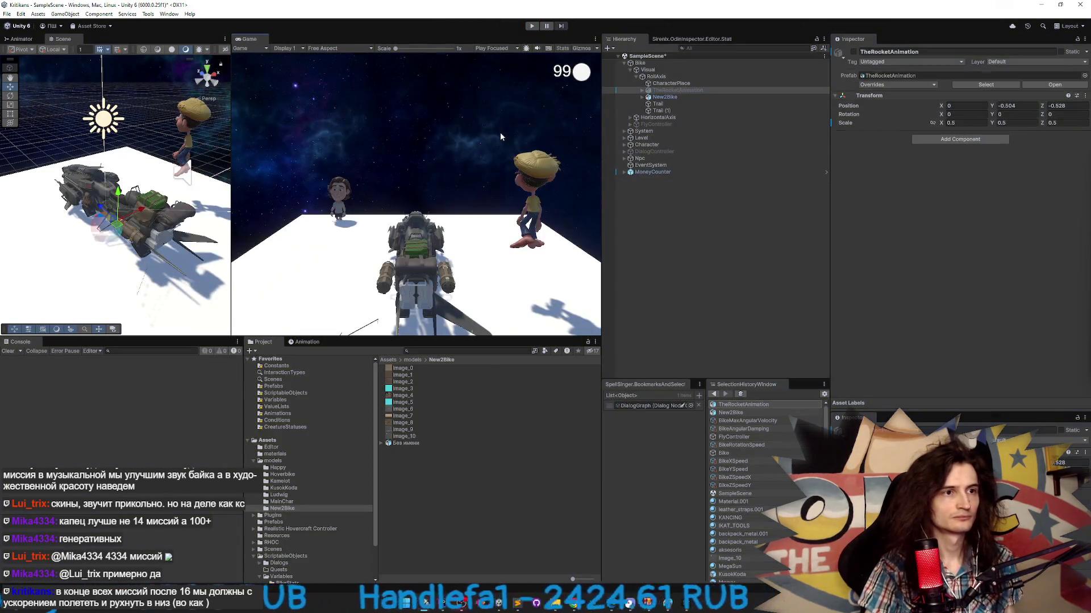
click(642, 90)
click(669, 104)
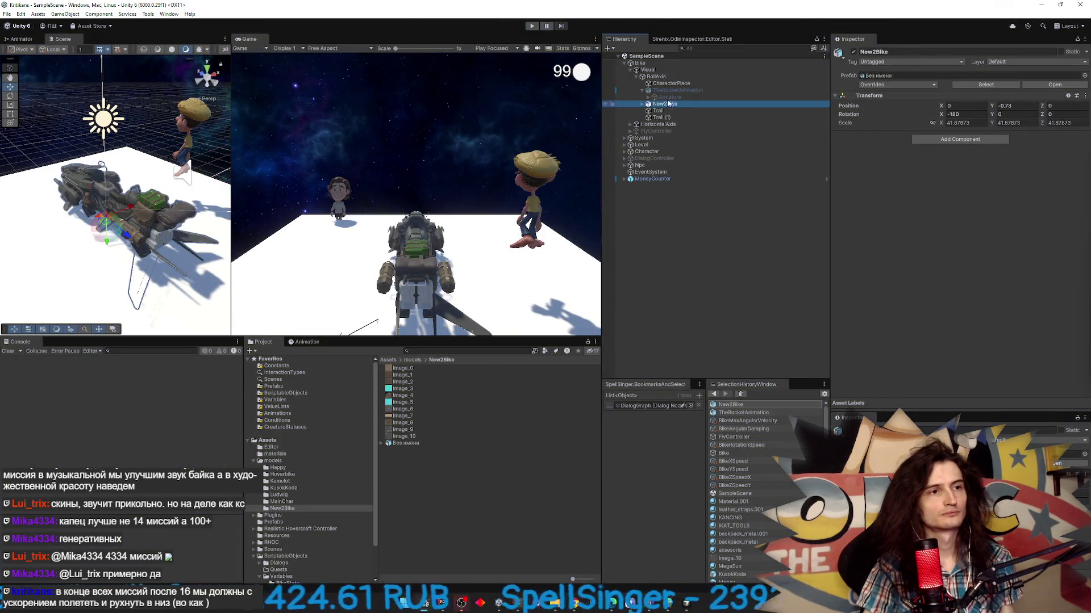
key(alt+shift+a)
- Expand and collapse the Armature's Root bone list to inspect its child bones
click(648, 97)
click(654, 104)
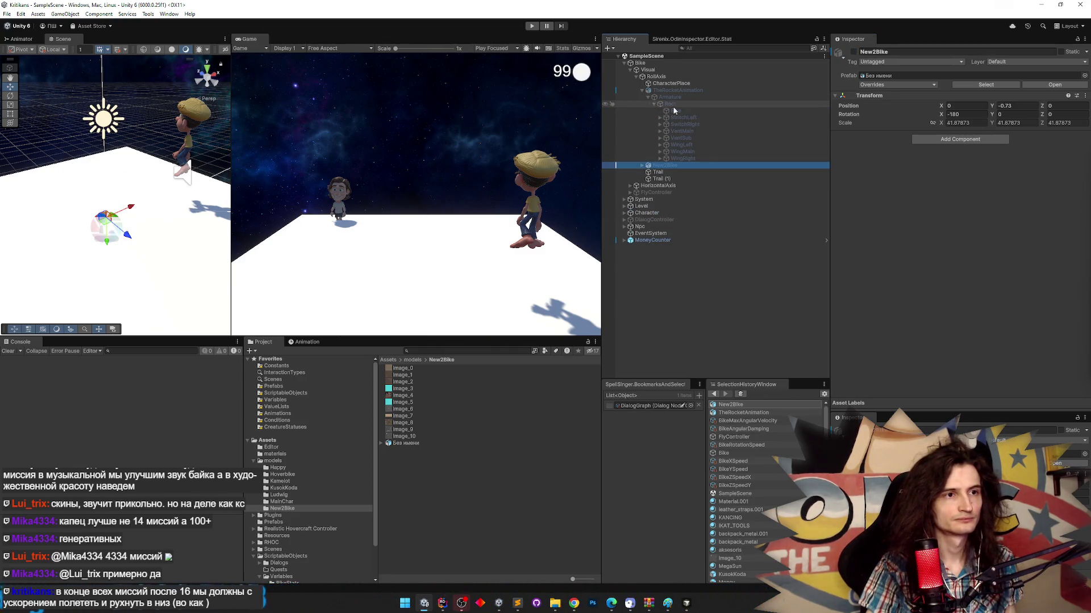
click(657, 105)
click(656, 105)
click(656, 104)
click(656, 105)
click(656, 105)
click(656, 104)
click(649, 97)
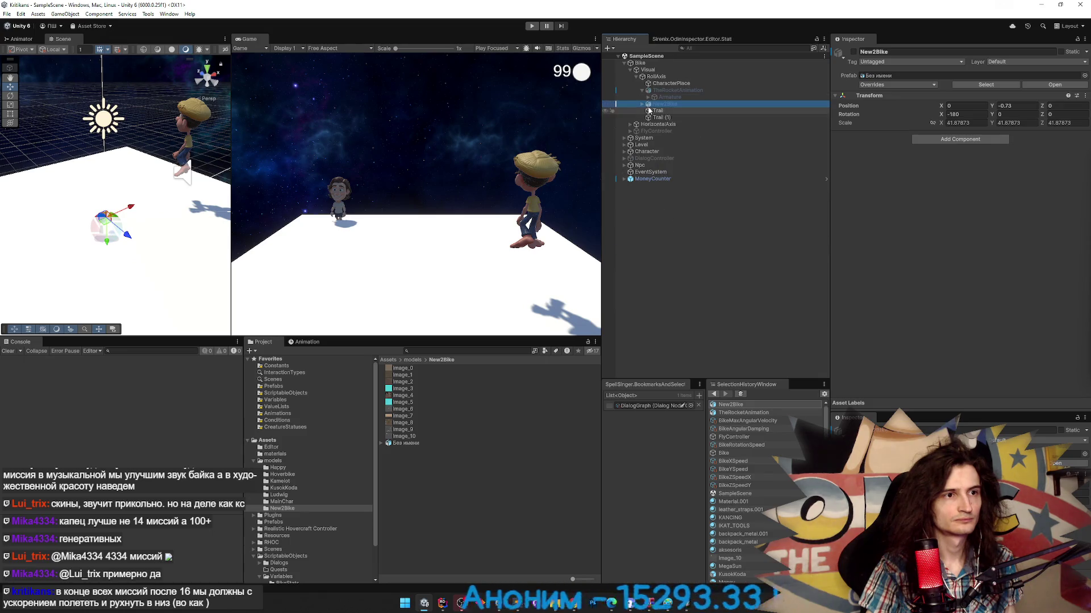
- List the parts inside New2Bike's Root and reactivate the New2Bike model
click(645, 105)
click(648, 110)
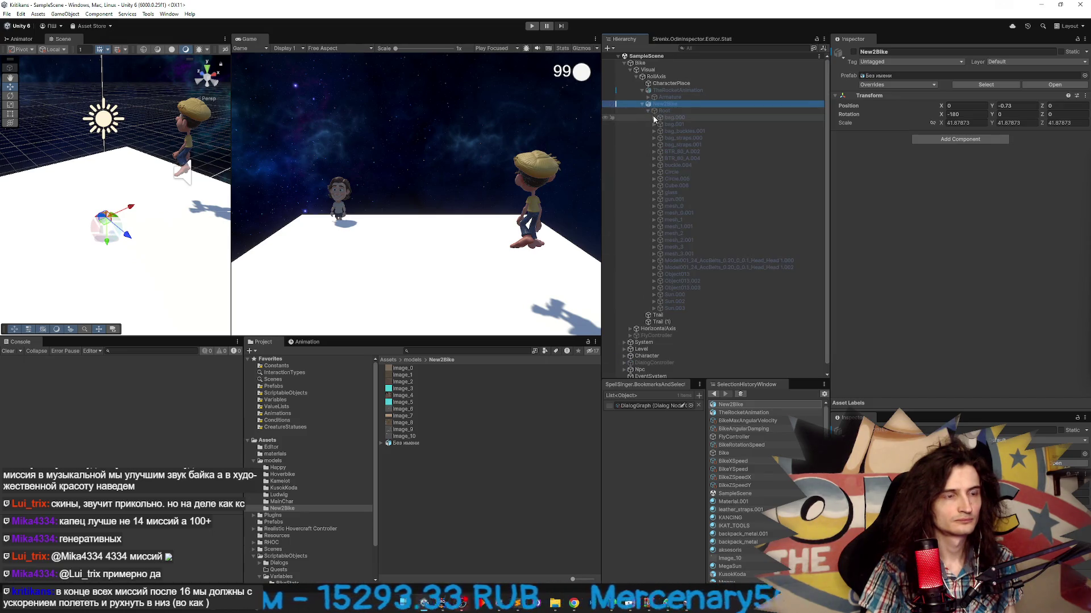
click(692, 123)
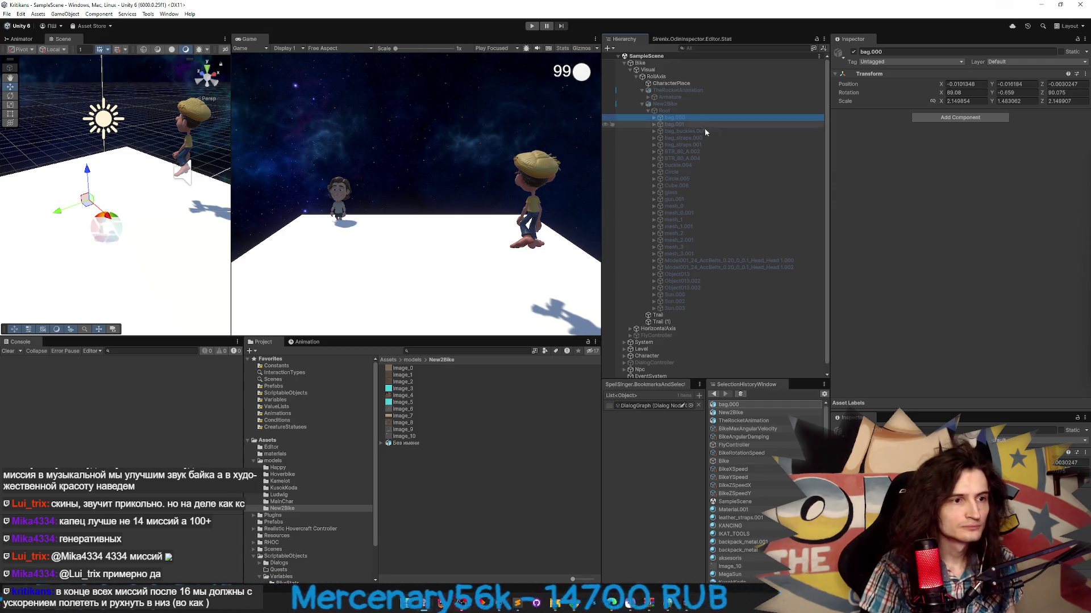
click(682, 104)
click(854, 52)
- Test-hide all 29 bike parts from bag.000 to Sun.003, then show them again
click(681, 118)
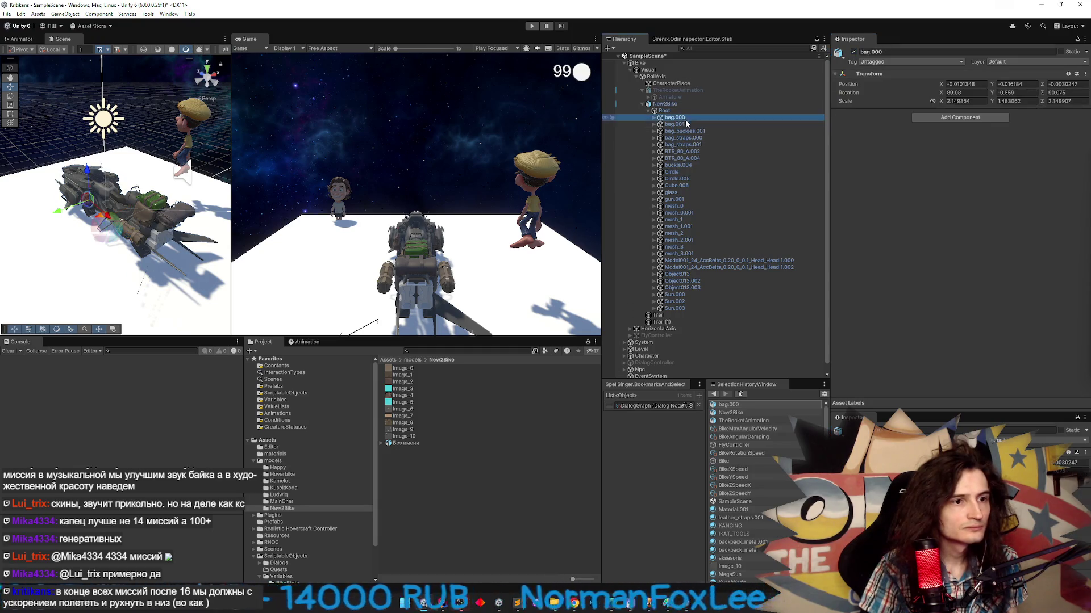
shift+click(675, 308)
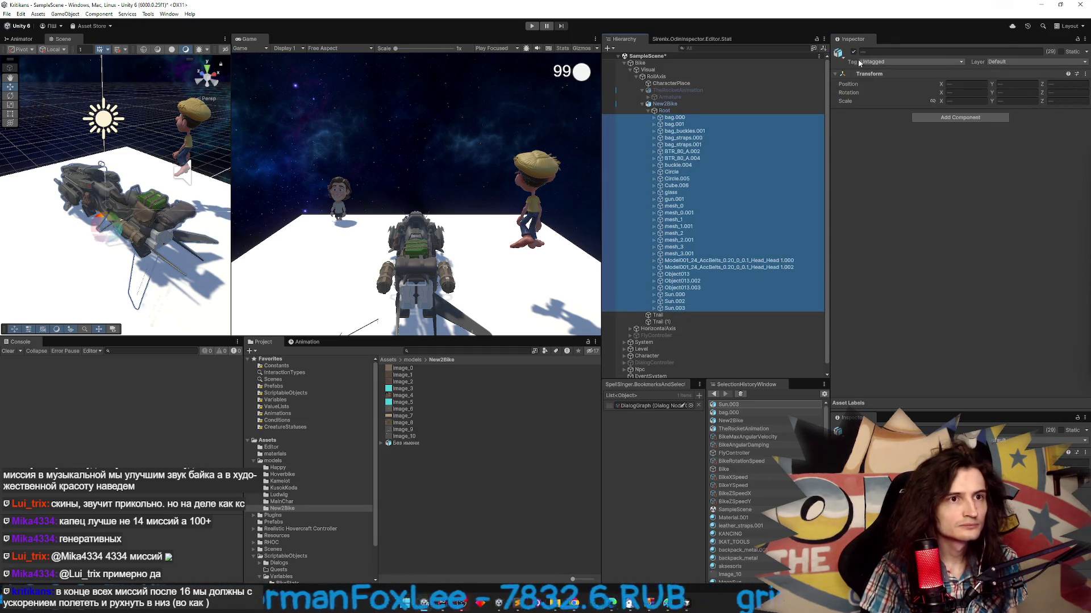
click(854, 52)
click(853, 52)
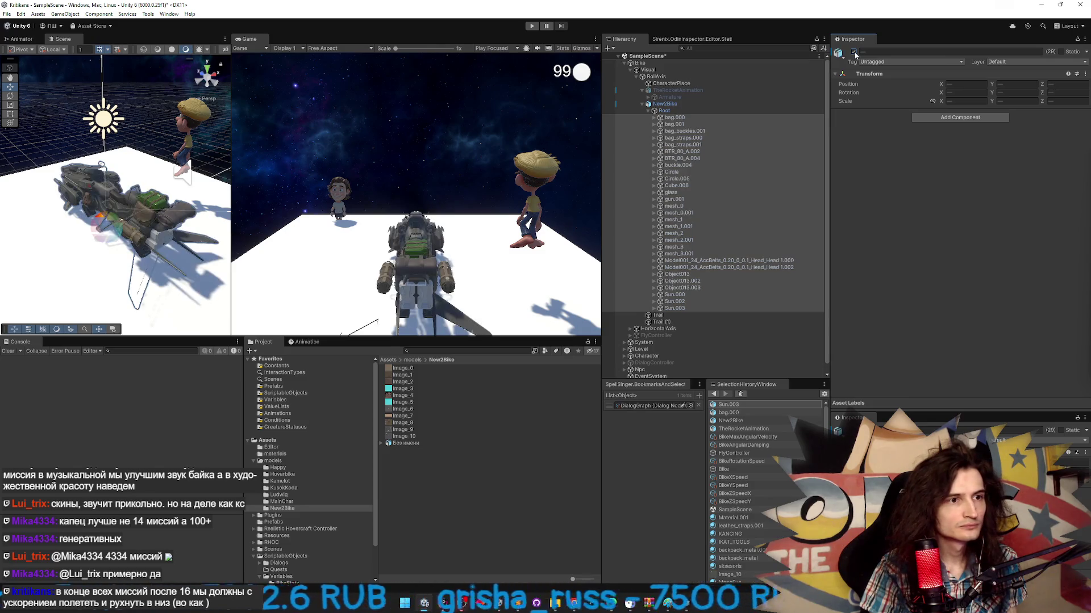
- Deactivate the bike parts from bag.000 through Cube.006
click(675, 118)
shift+click(676, 186)
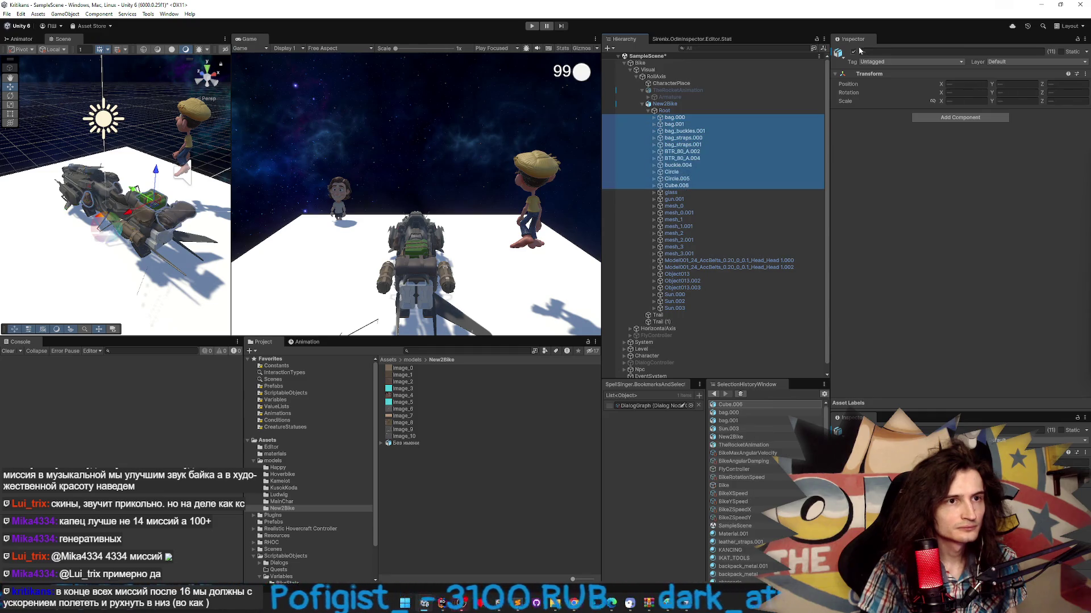
click(856, 53)
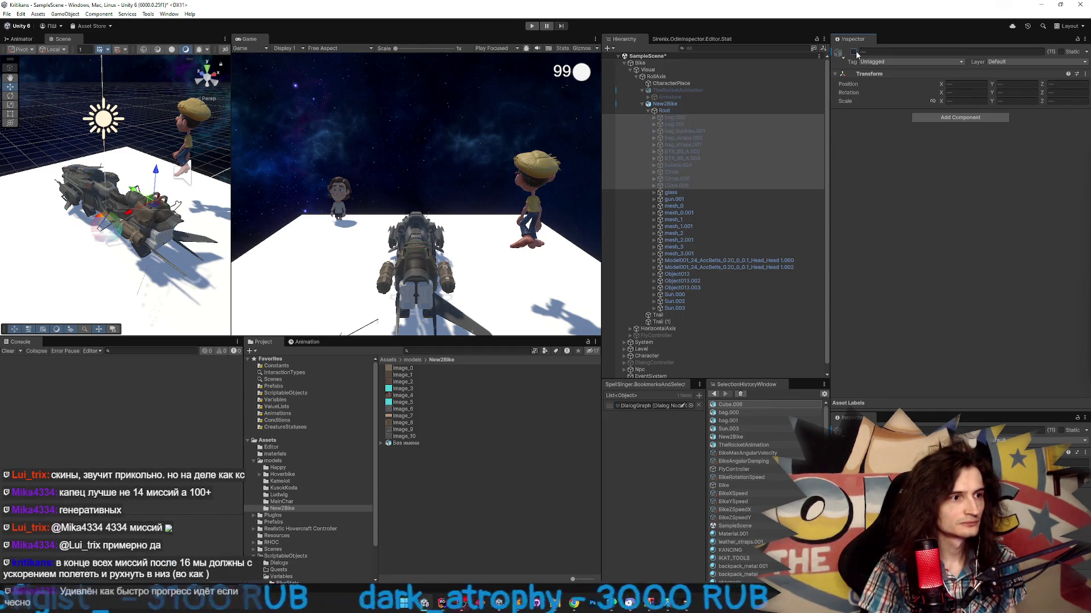
click(854, 53)
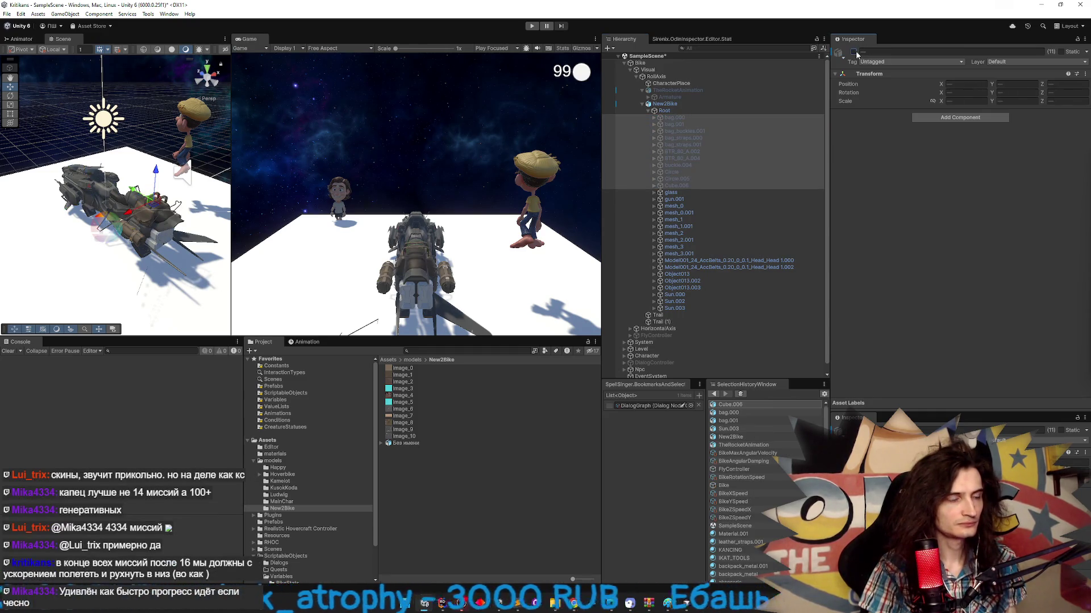
- Try glass and gun.001 hidden and shown, then save the scene
click(693, 193)
ctrl+click(673, 200)
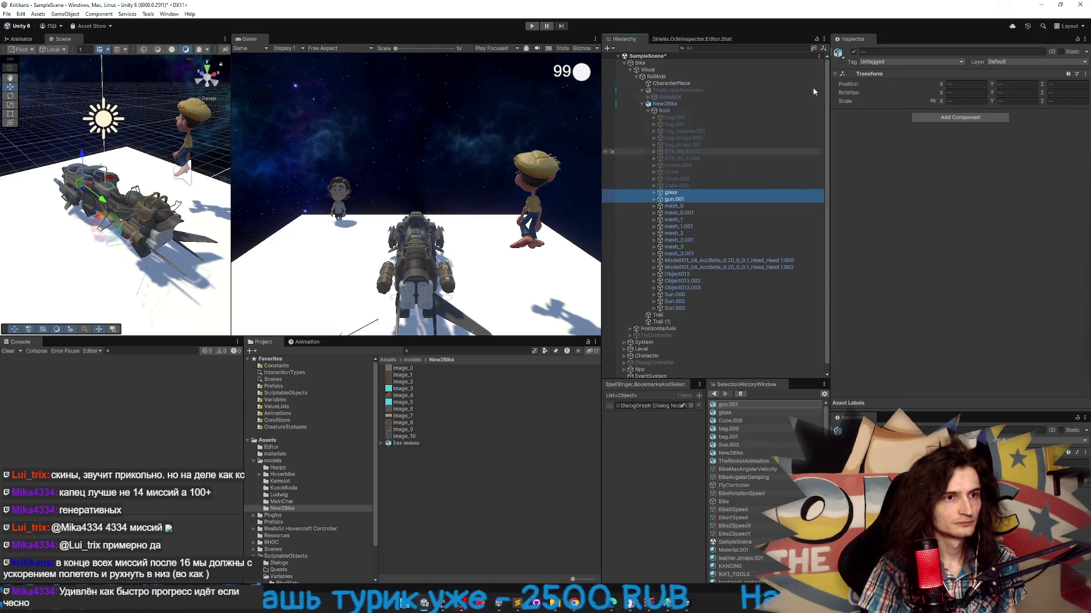
click(853, 53)
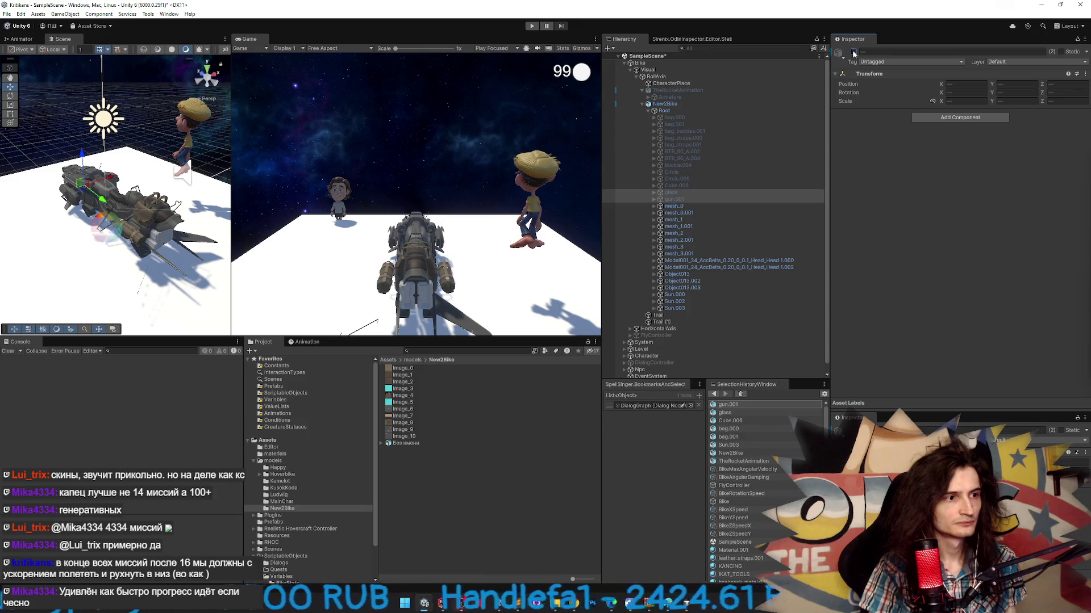
click(853, 53)
click(853, 53)
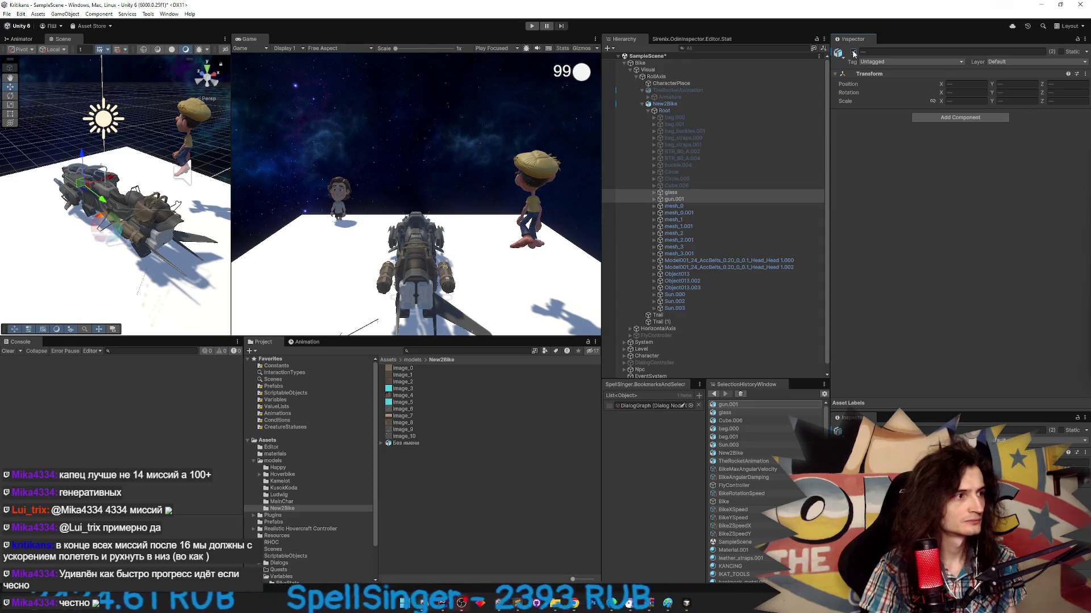
click(854, 53)
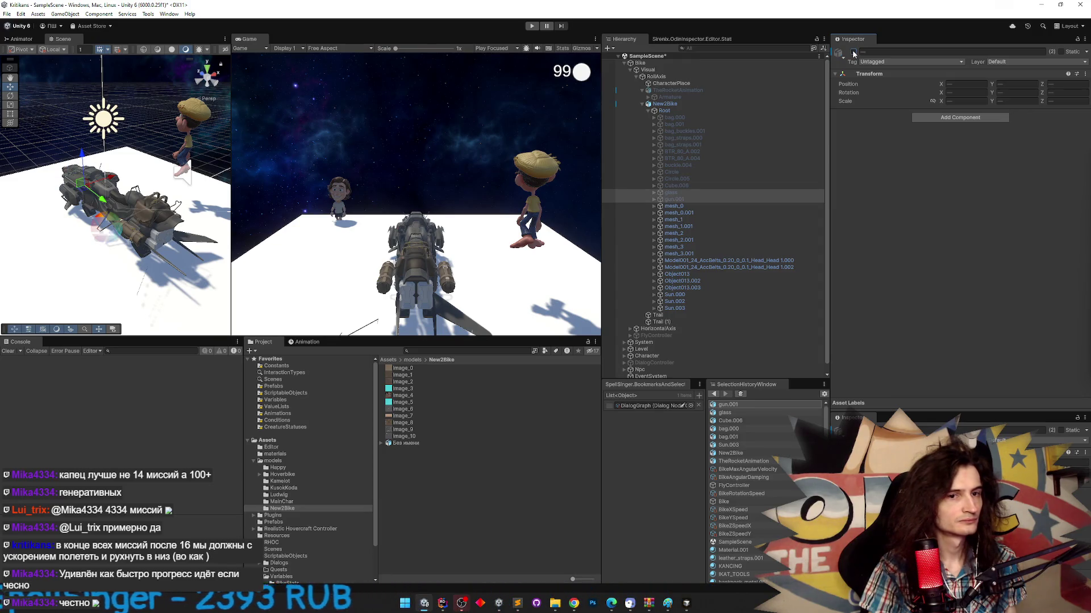
click(853, 53)
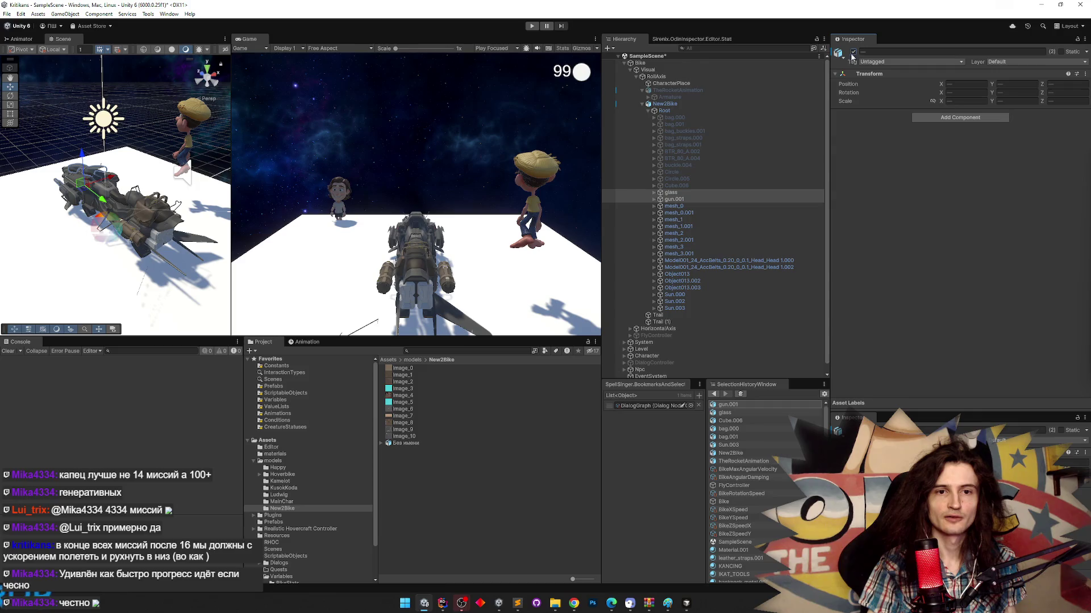
key(ctrl+s)
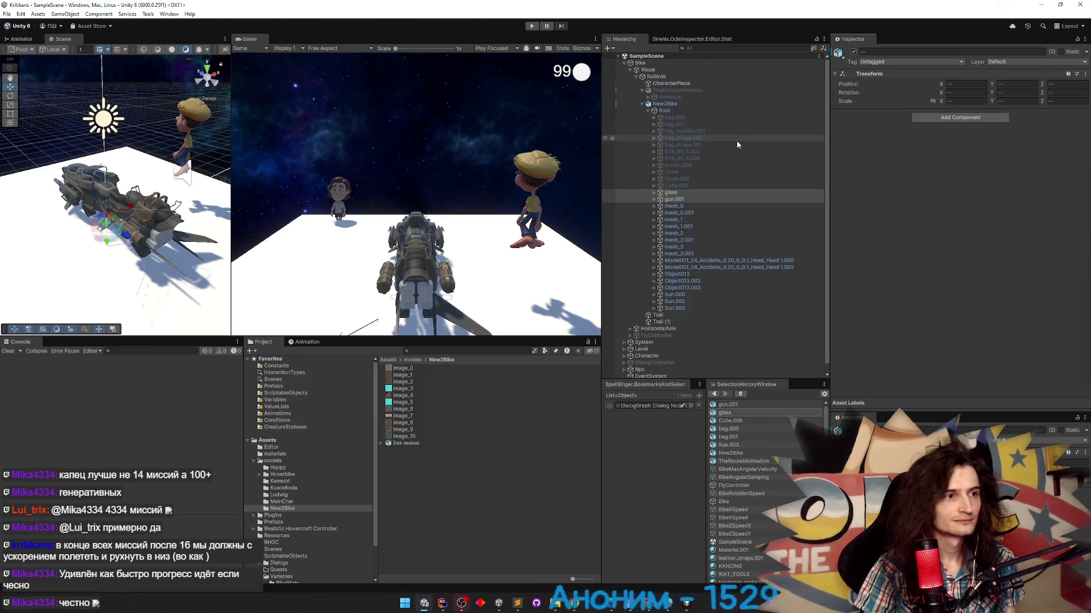
- Compare the bike with and without glass and gun.001, leaving them visible
click(853, 52)
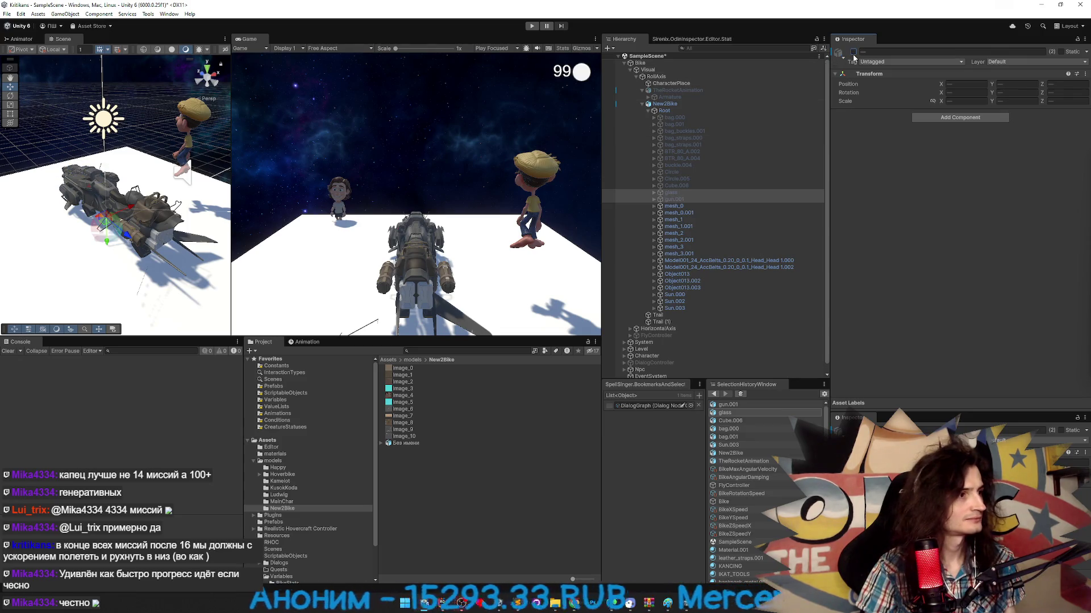
click(854, 54)
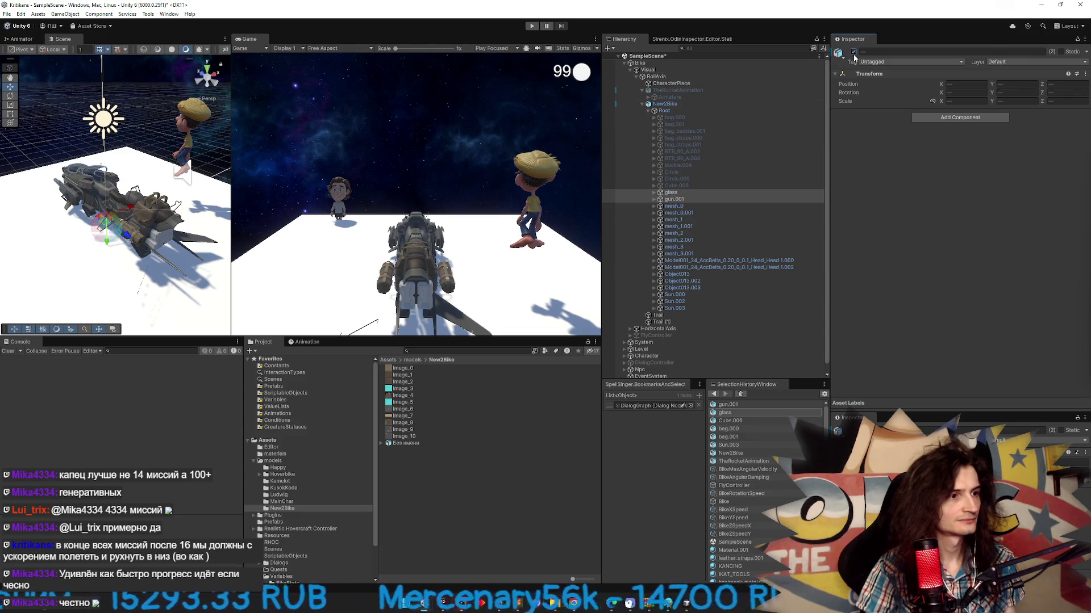
click(854, 54)
click(853, 54)
click(853, 54)
click(854, 54)
click(854, 54)
click(853, 54)
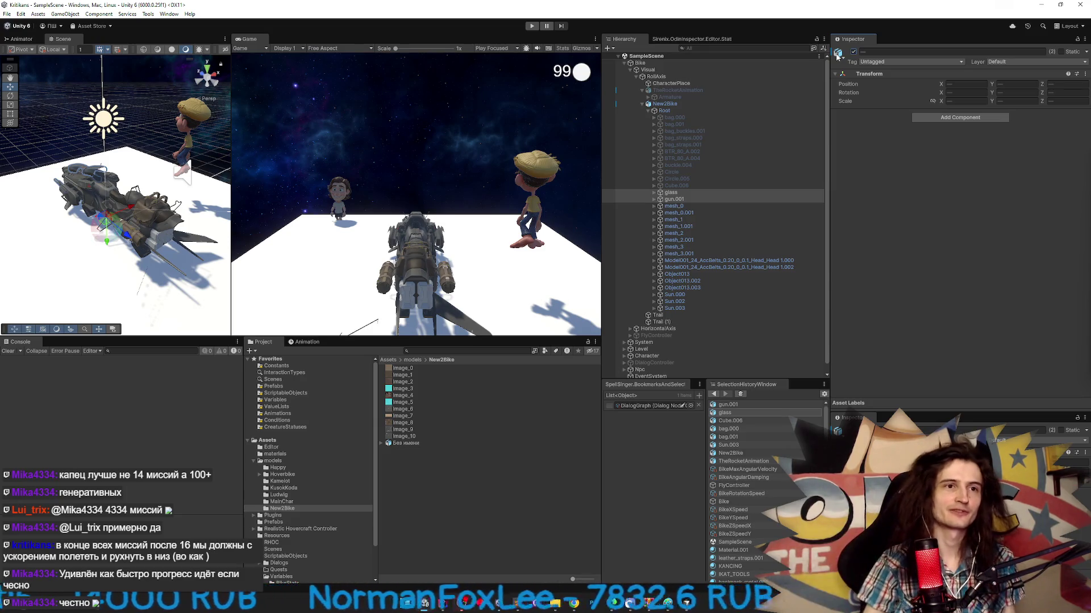
click(854, 54)
click(854, 54)
click(854, 54)
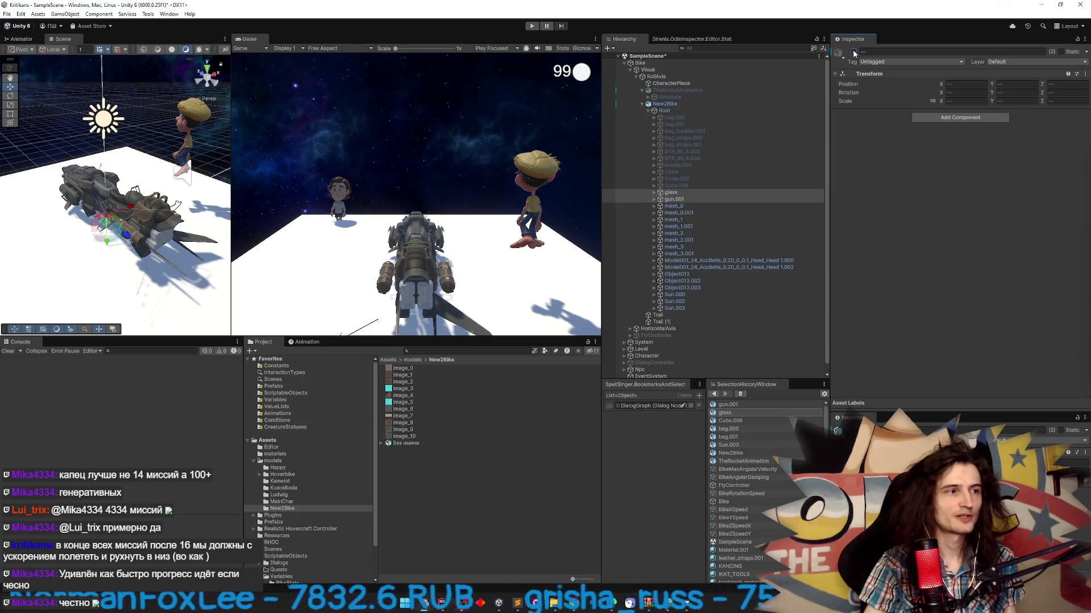
click(854, 54)
click(854, 54)
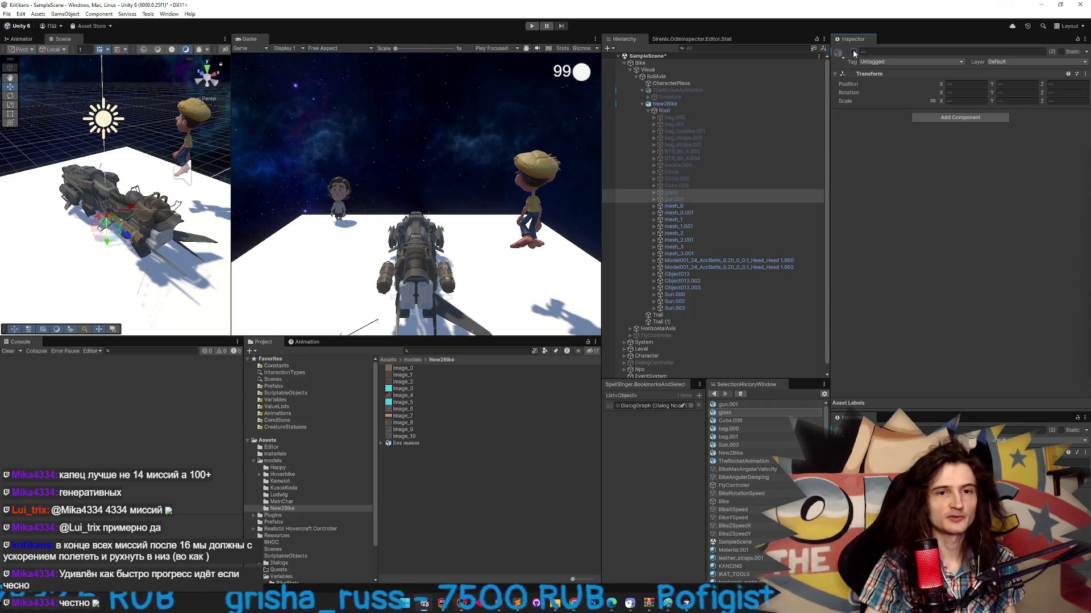
click(854, 54)
click(854, 53)
click(854, 54)
click(853, 54)
click(854, 54)
click(854, 54)
click(854, 54)
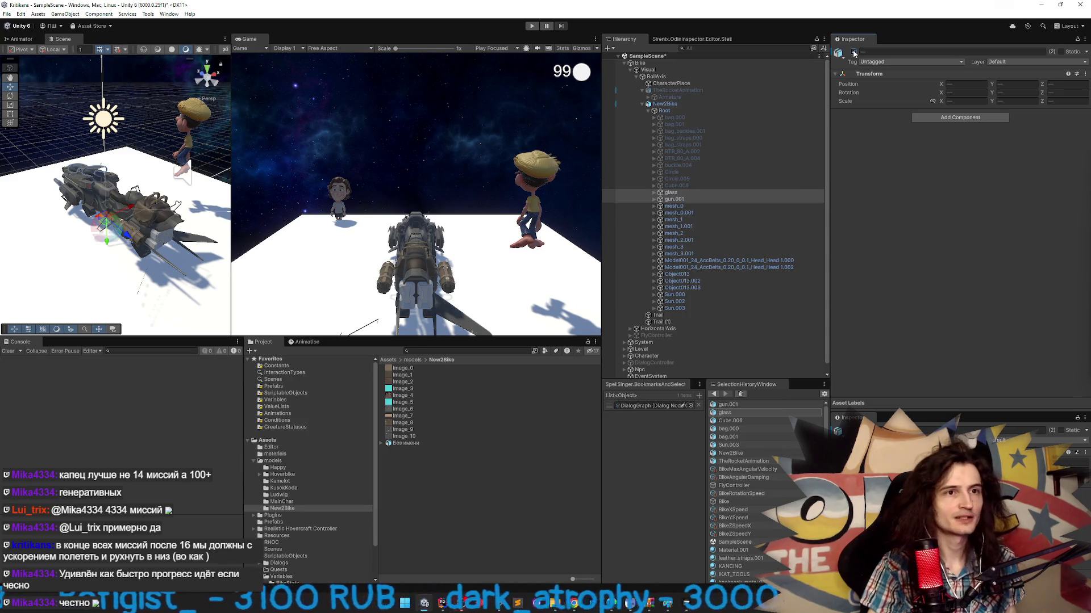
click(853, 54)
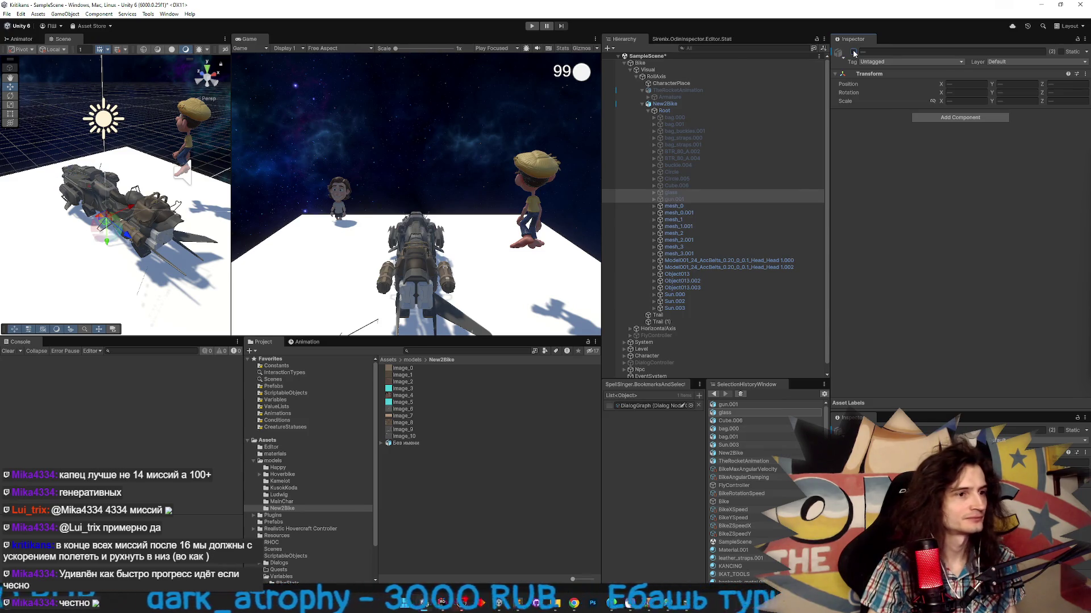
- Deactivate the mesh_0 and mesh_0.001 parts
click(673, 206)
click(854, 52)
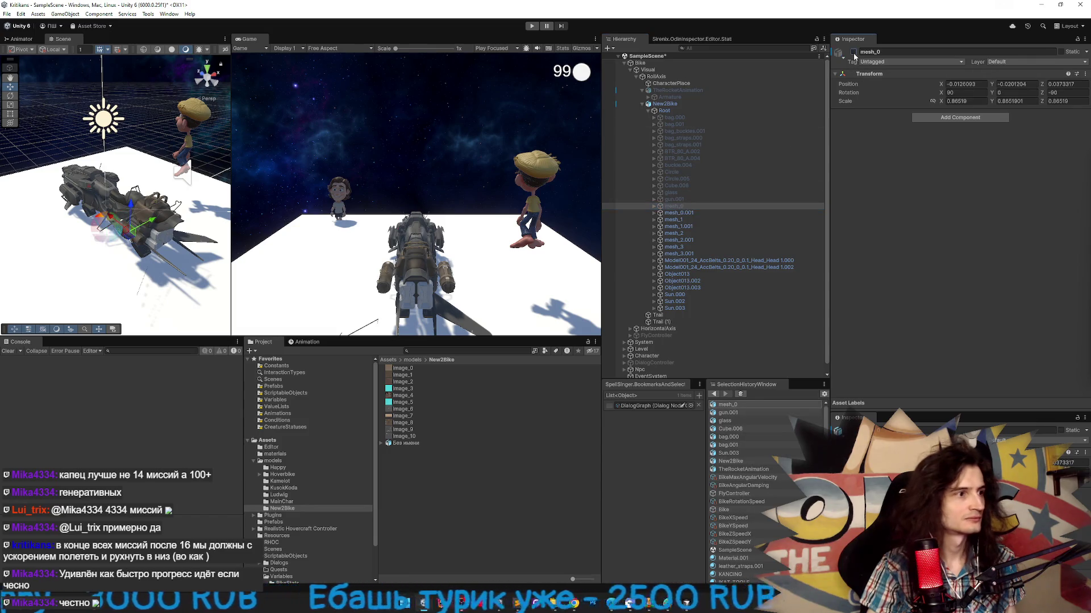
click(679, 212)
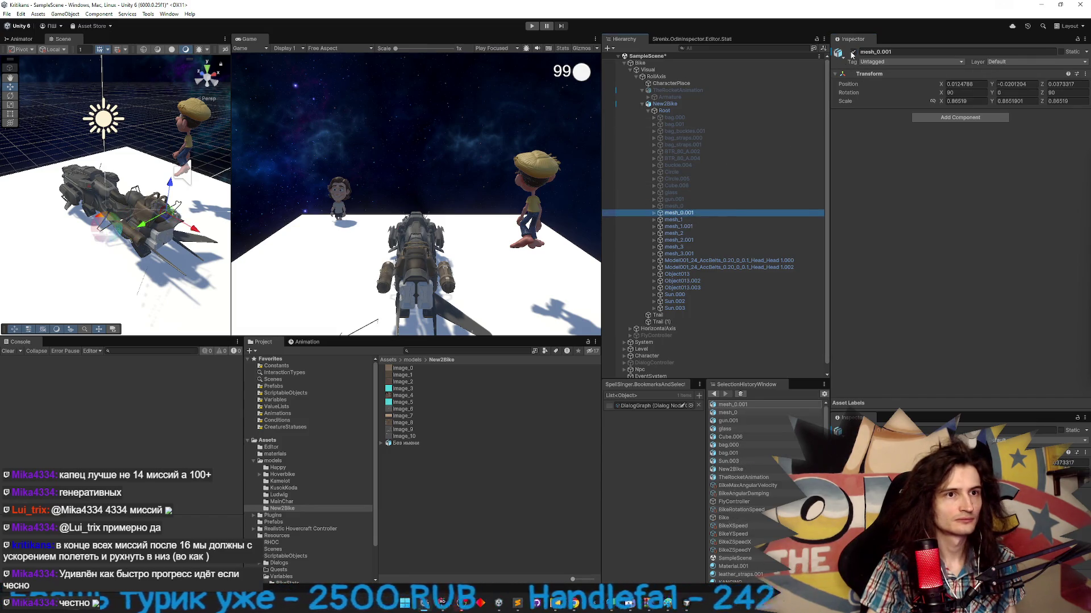
click(852, 52)
- Deactivate mesh_1 through mesh_3.001 and both AccBelts head models
click(674, 219)
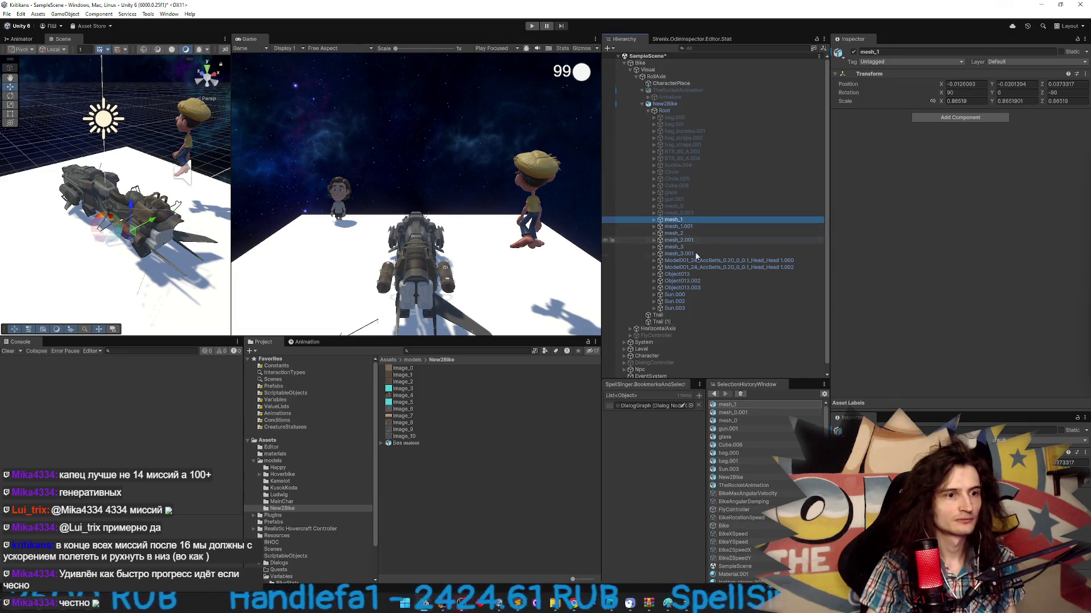
shift+click(696, 254)
click(853, 52)
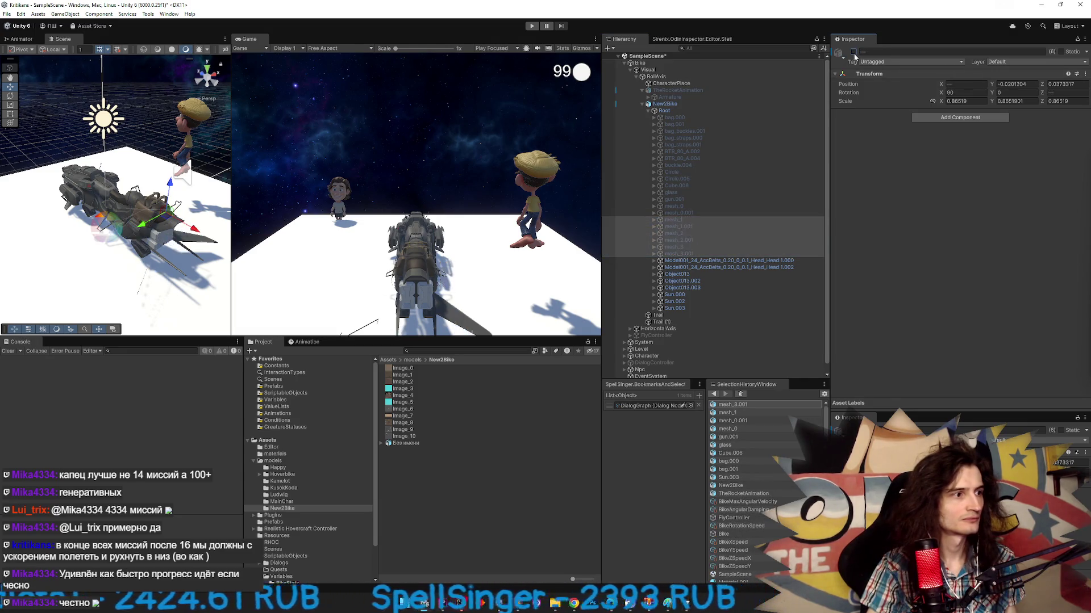
click(729, 261)
click(853, 52)
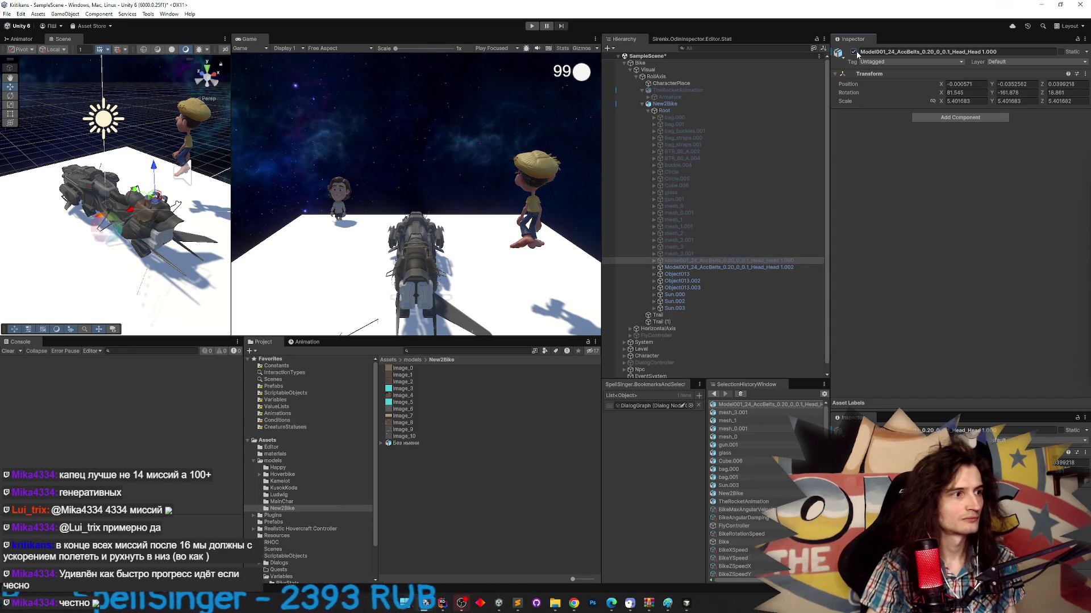
click(710, 267)
click(853, 52)
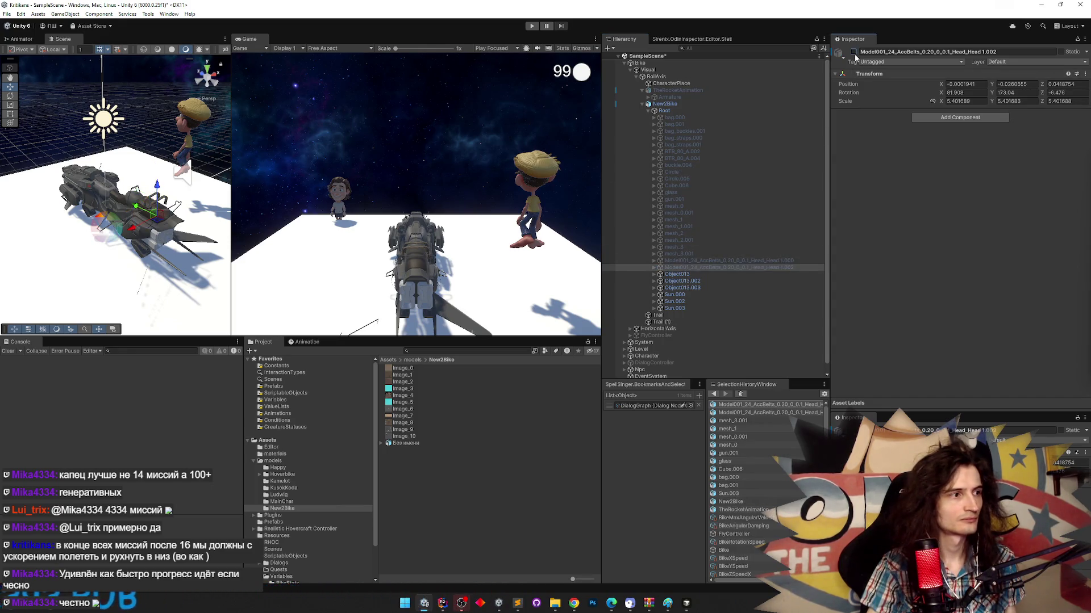
- Test-toggle Object013 and Object013.002 to identify them, leaving both active
click(677, 273)
click(853, 52)
click(853, 52)
click(739, 281)
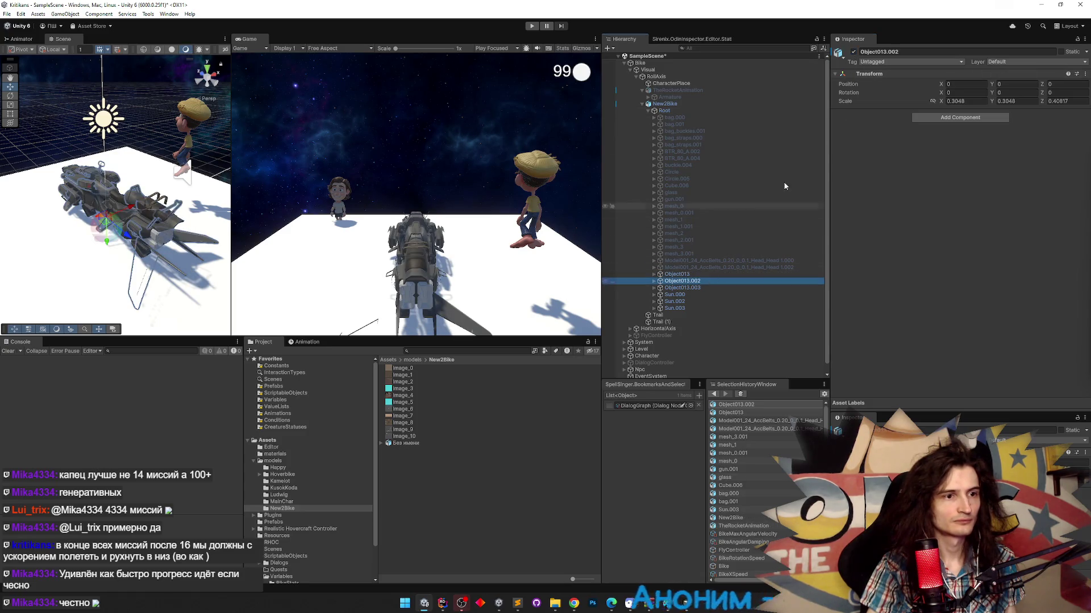
click(853, 52)
click(853, 52)
click(853, 52)
click(853, 52)
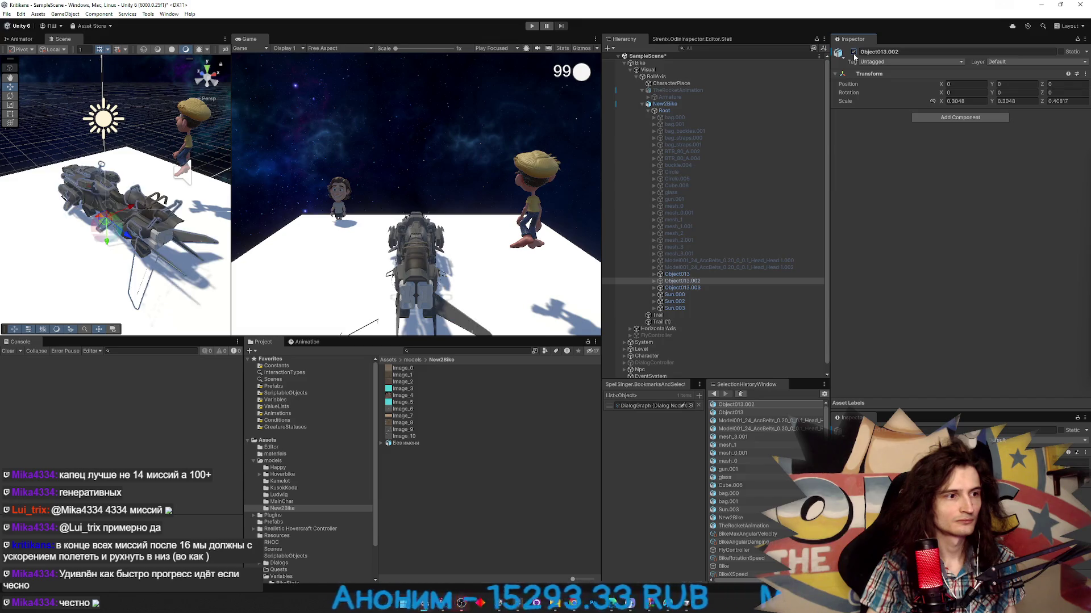
click(853, 52)
click(853, 52)
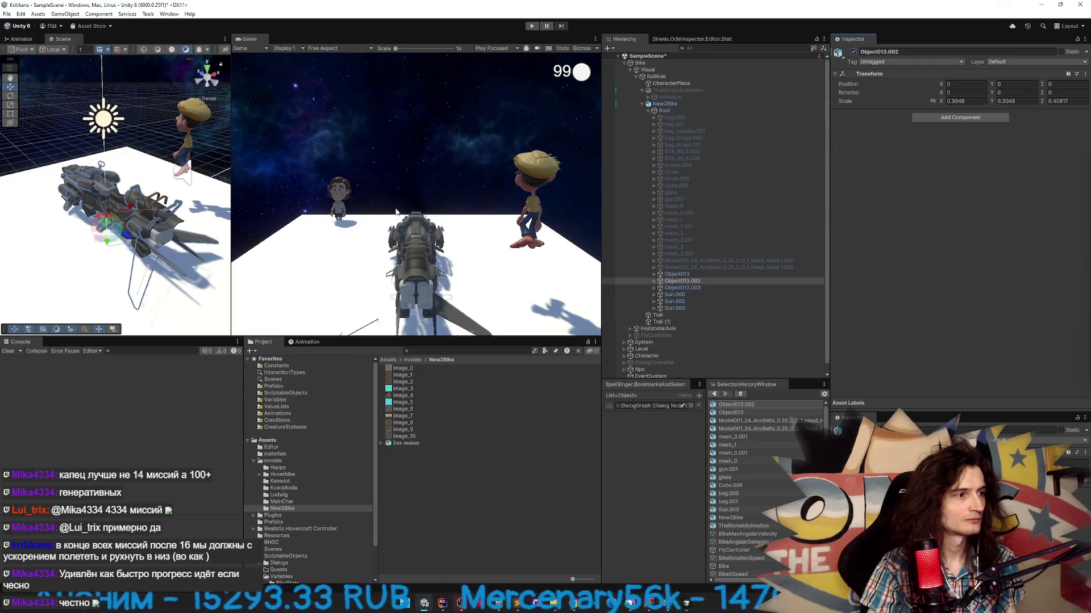
mouse_move(112, 247)
mouse_down()
mouse_move(111, 286)
mouse_move(136, 276)
mouse_move(71, 244)
mouse_move(114, 219)
mouse_move(72, 45)
mouse_up()
key(f)
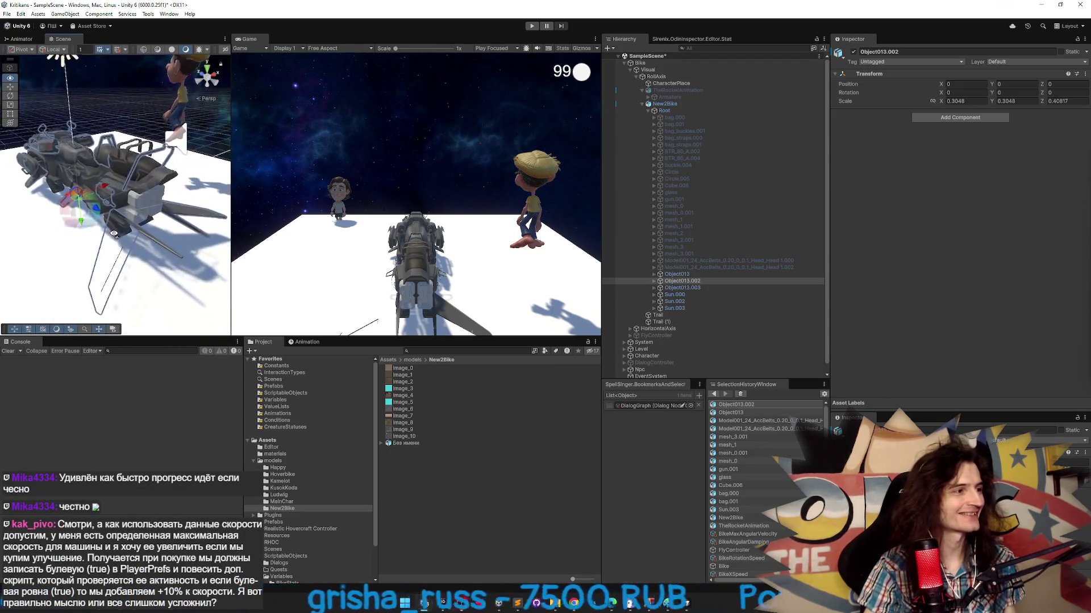
click(654, 281)
click(673, 288)
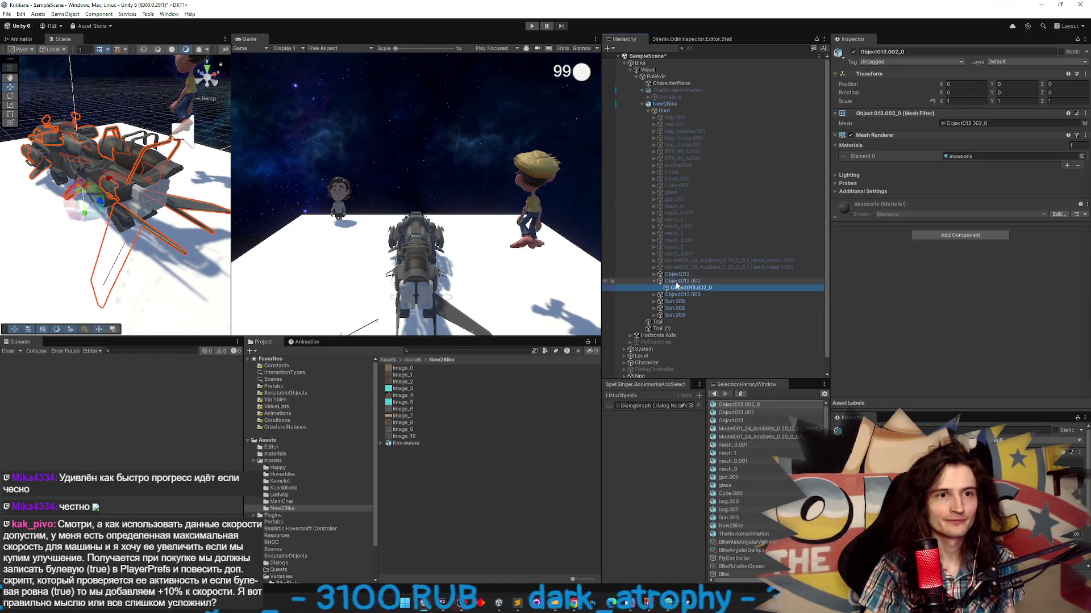
click(840, 146)
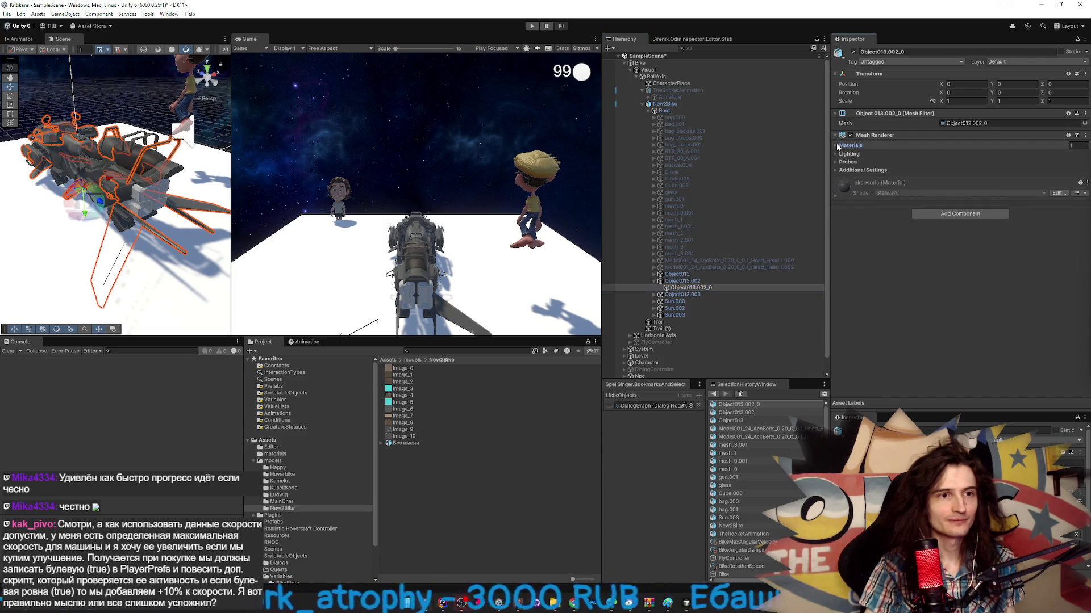
click(836, 170)
click(836, 162)
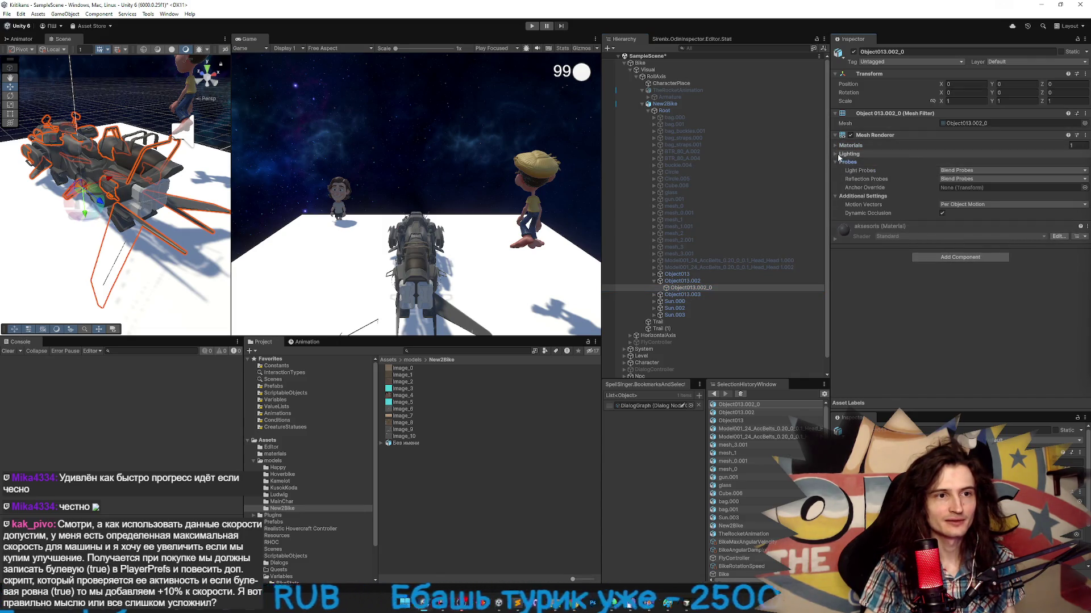
click(837, 154)
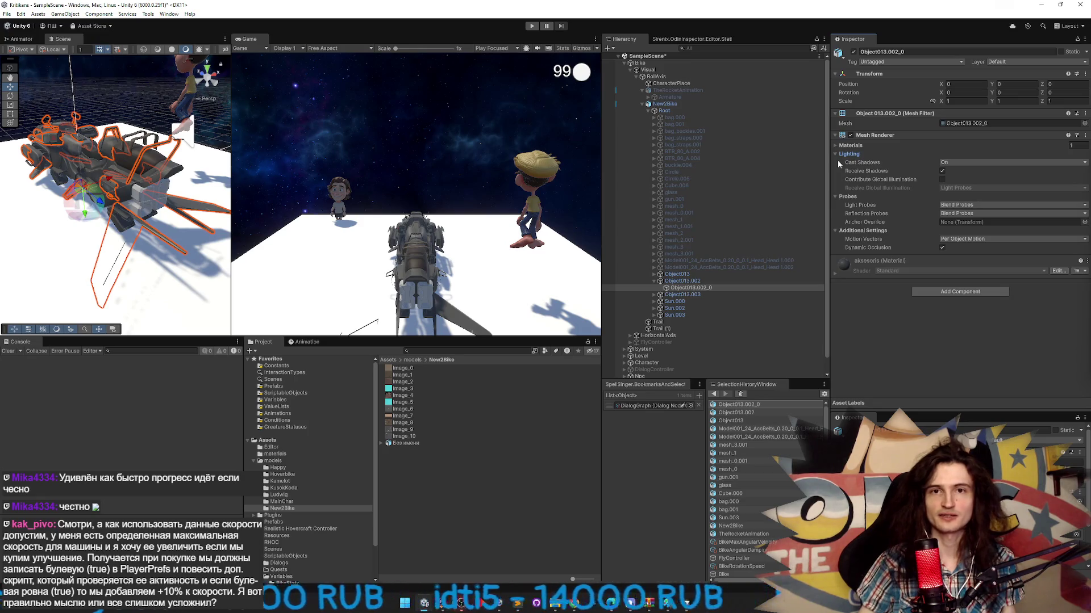
click(835, 154)
click(835, 162)
click(836, 171)
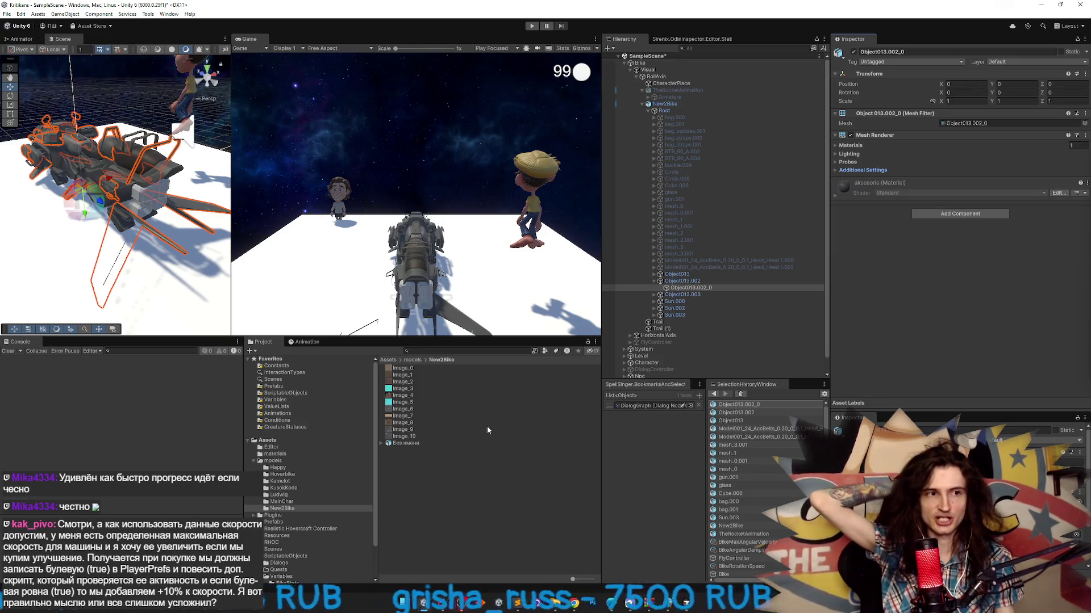
click(681, 124)
click(685, 151)
click(688, 178)
click(682, 193)
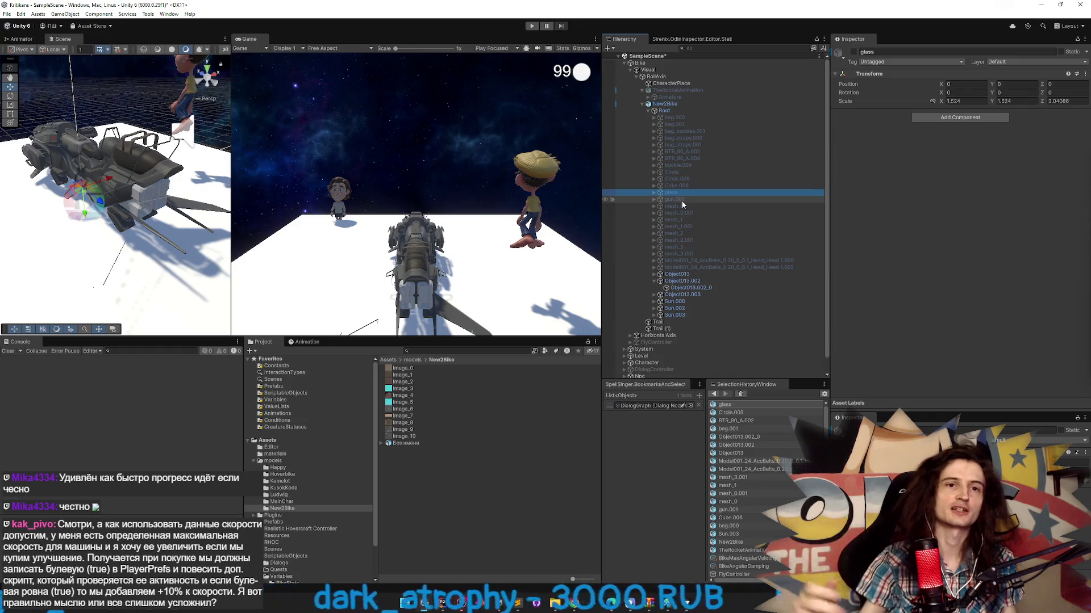
- Deactivate the Object013.003 part of New2Bike
click(688, 118)
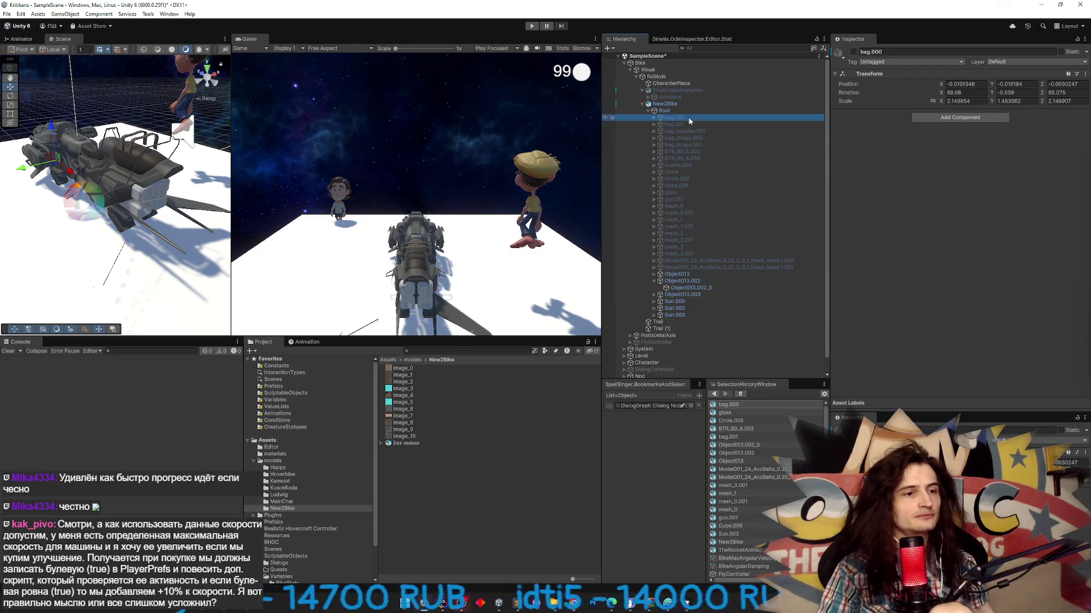
click(697, 274)
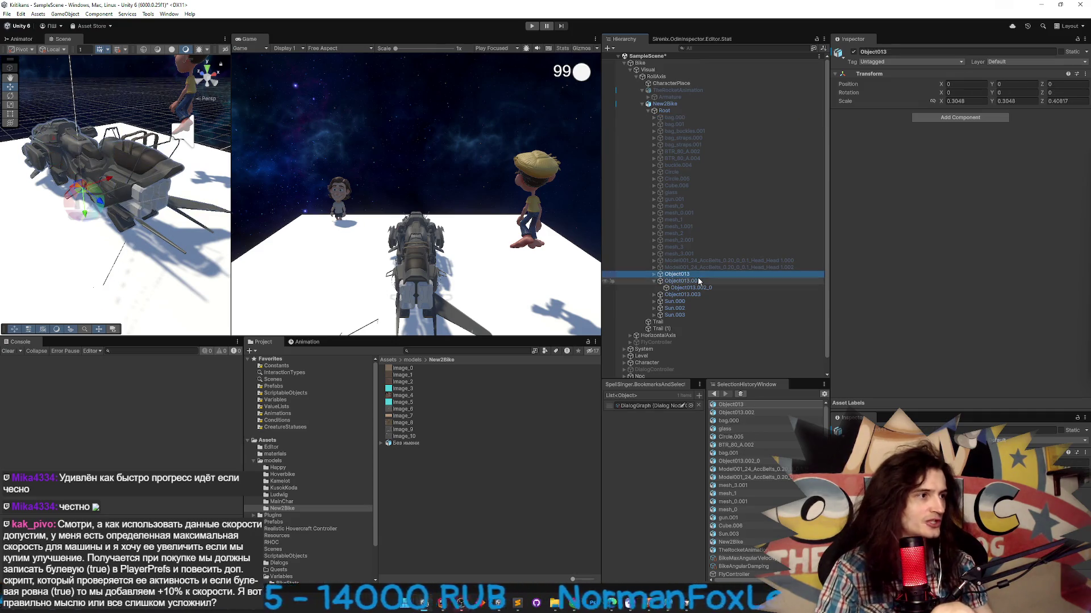
click(699, 281)
key(Left)
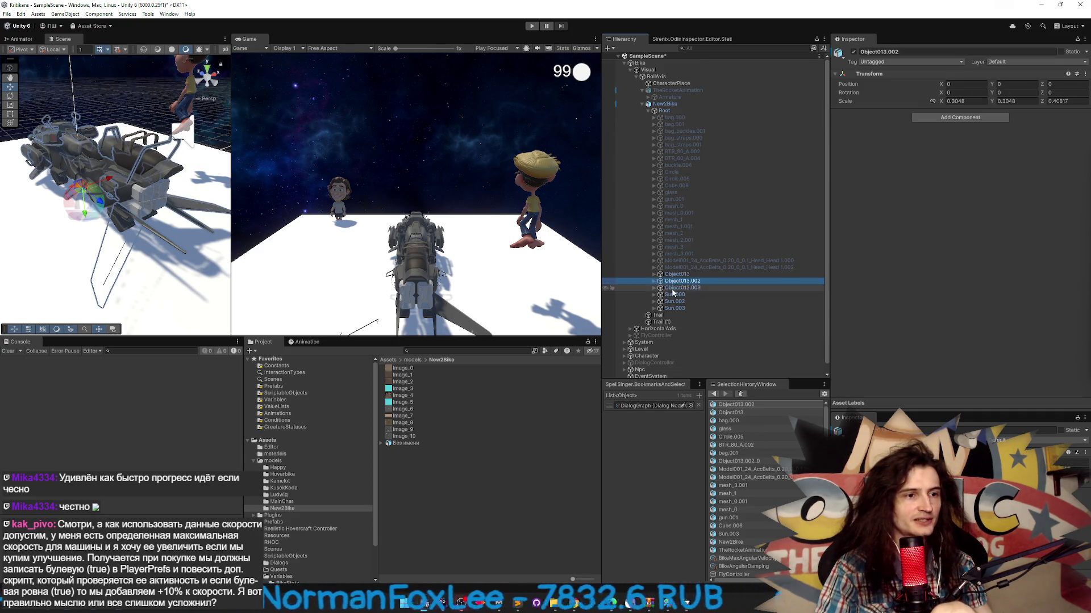
click(696, 288)
click(854, 52)
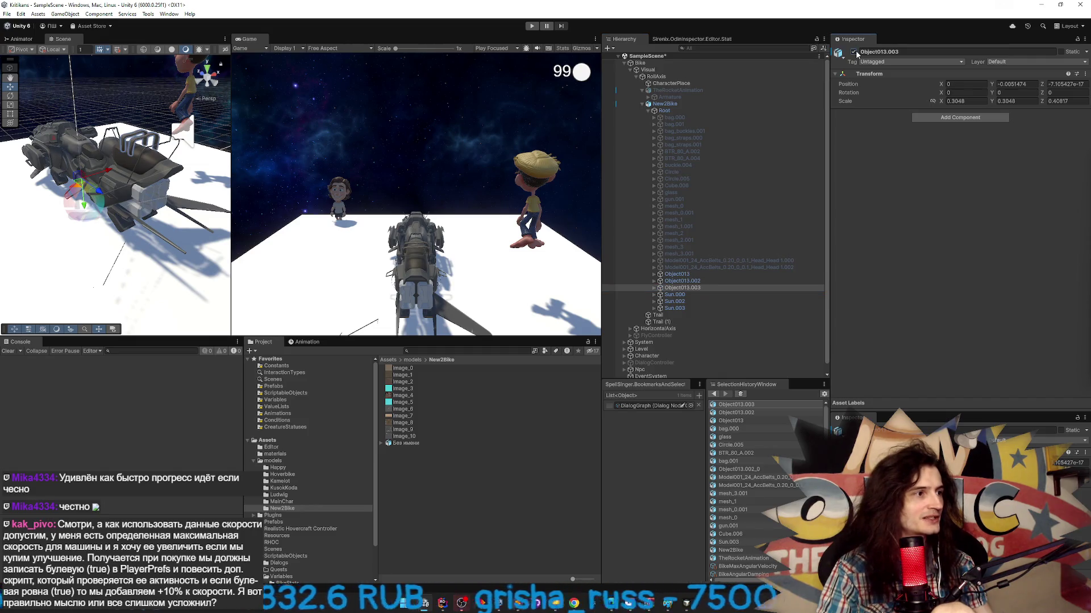
click(854, 53)
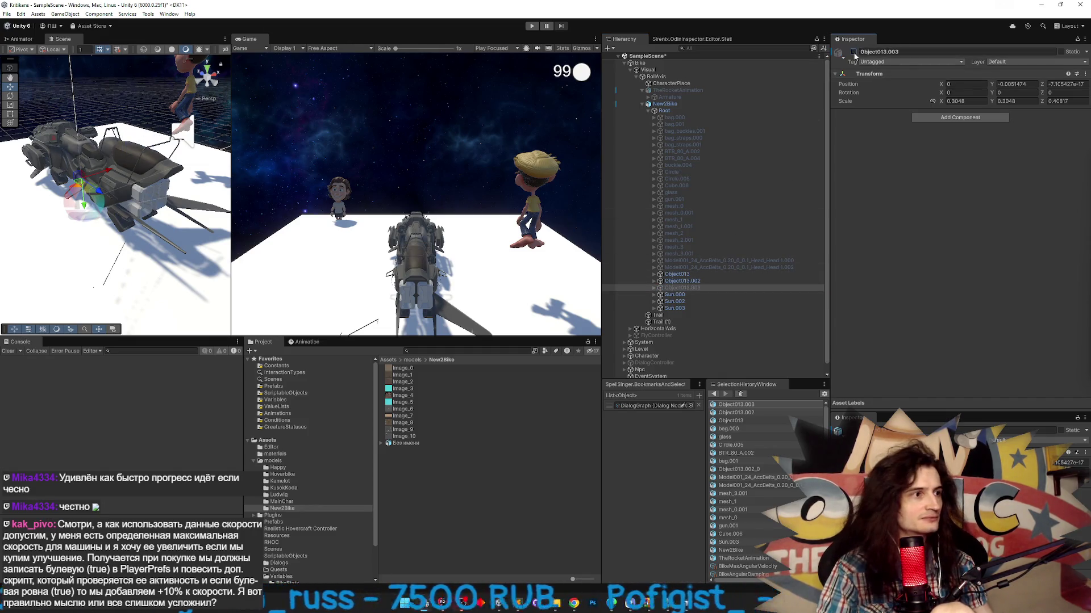
- Select the Sun.000 through Sun.003 objects and toggle their active checkbox
click(677, 294)
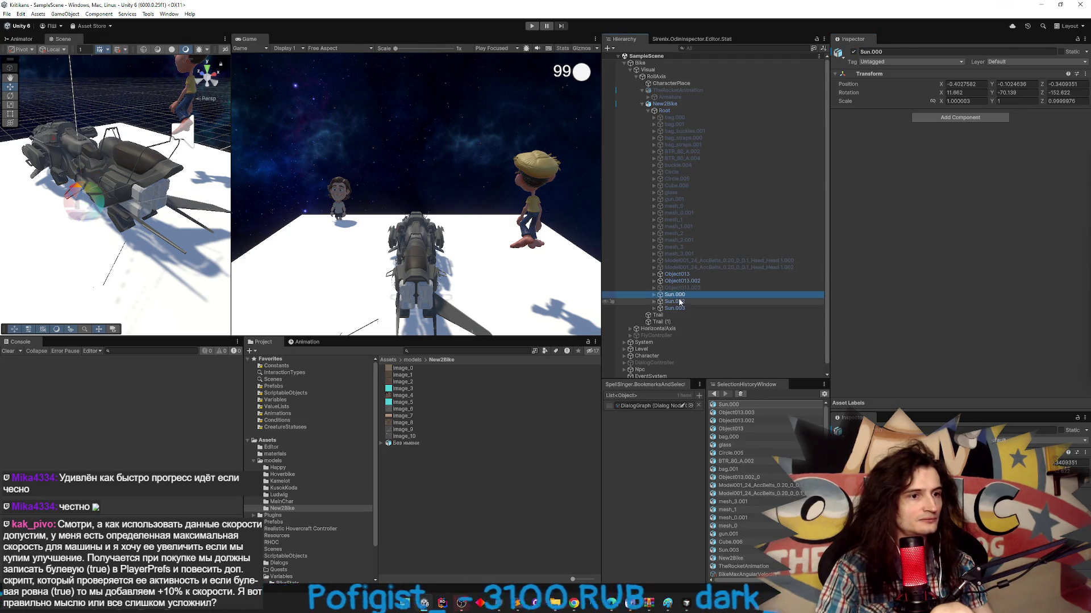
click(680, 302)
click(676, 308)
click(676, 295)
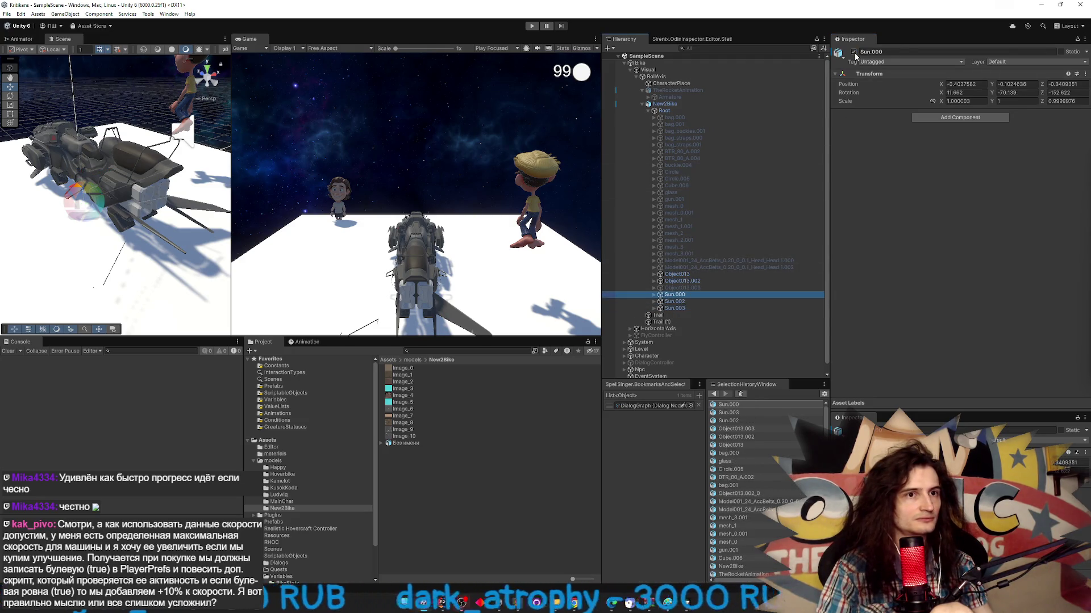
shift+click(675, 309)
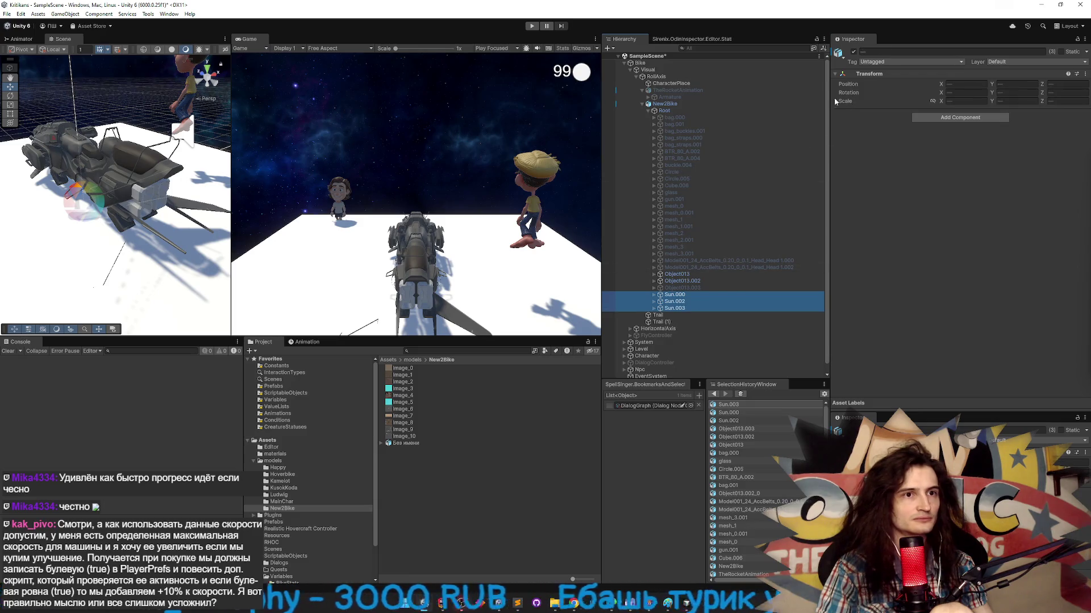
click(853, 52)
mouse_move(187, 196)
mouse_down()
mouse_move(472, 179)
mouse_move(653, 250)
mouse_up()
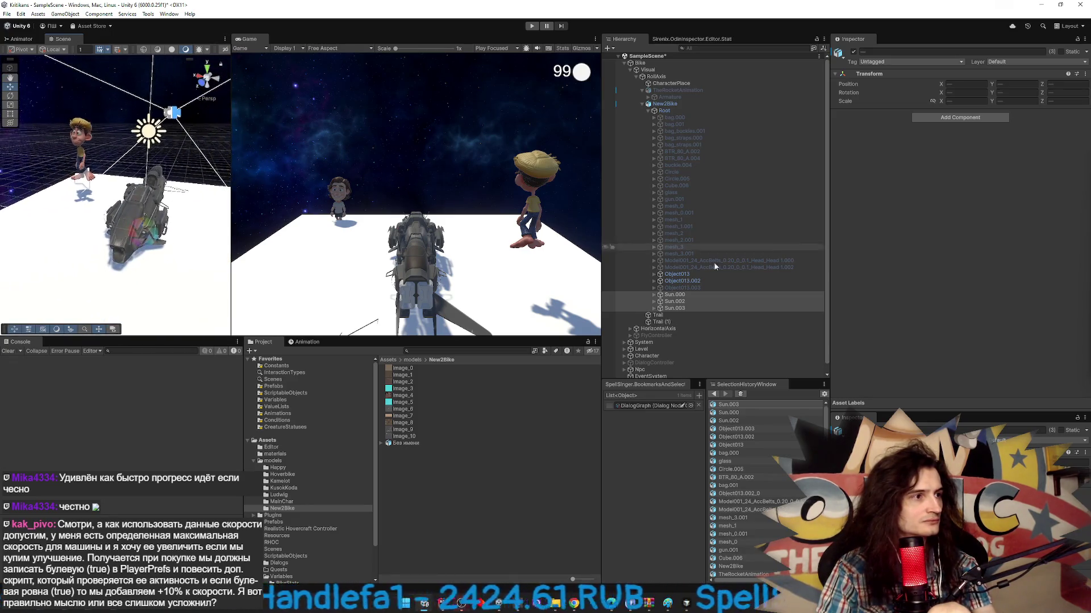
- Delete Sun.000, Sun.002 and Sun.003 from the New2Bike model
click(684, 295)
key(Delete)
click(683, 295)
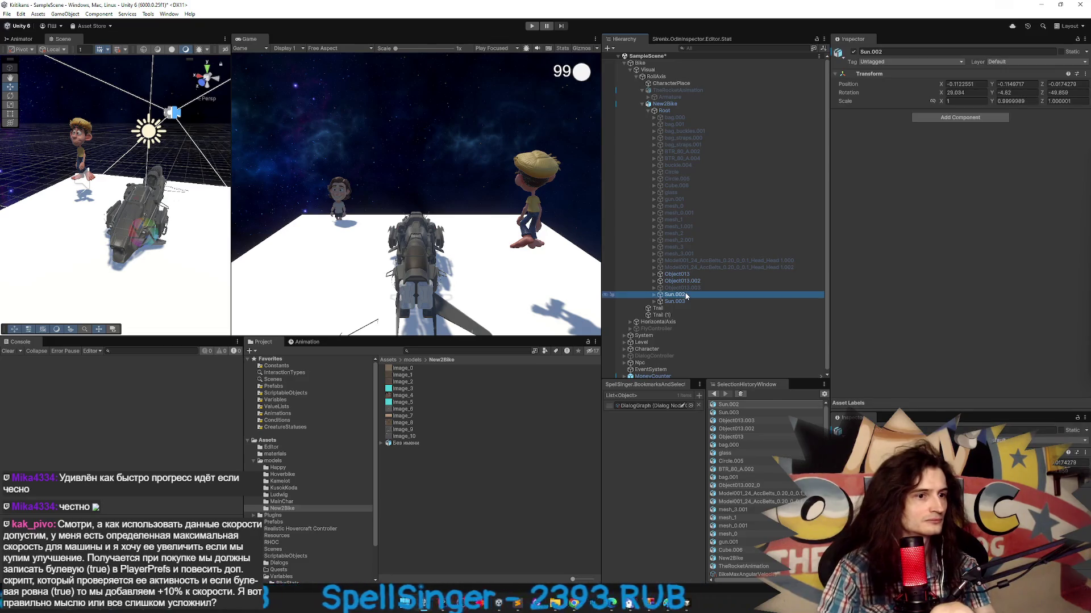
key(Delete)
click(684, 295)
key(Delete)
click(683, 294)
key(Delete)
mouse_move(171, 188)
mouse_down()
mouse_move(382, 210)
mouse_move(183, 189)
mouse_move(159, 211)
mouse_up()
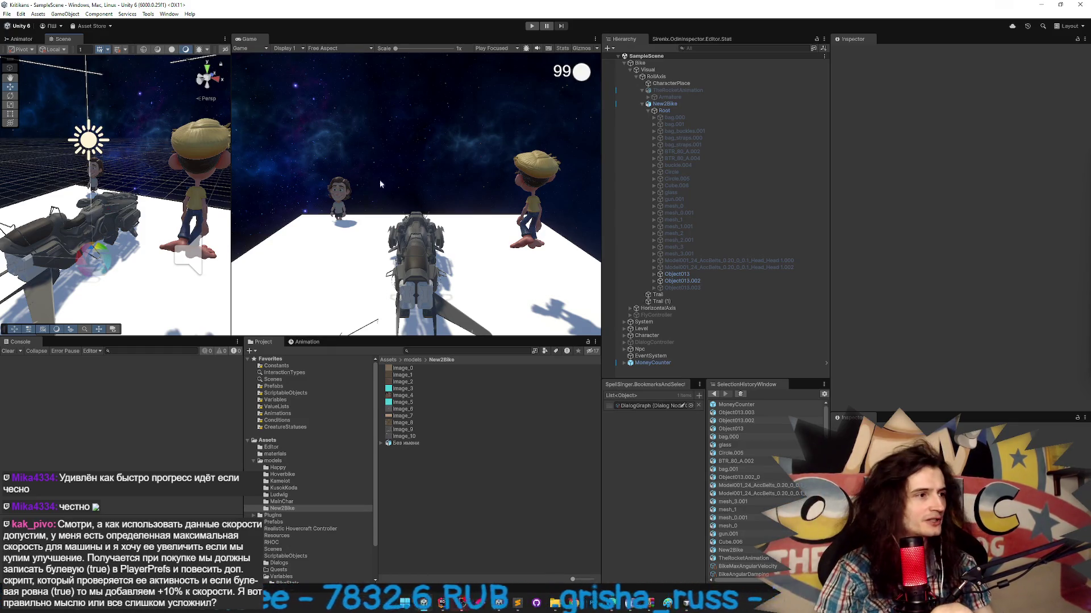
- Widen and re-angle the scene view, then go up to the models folder
drag(233, 182, 295, 182)
drag(171, 193, 52, 198)
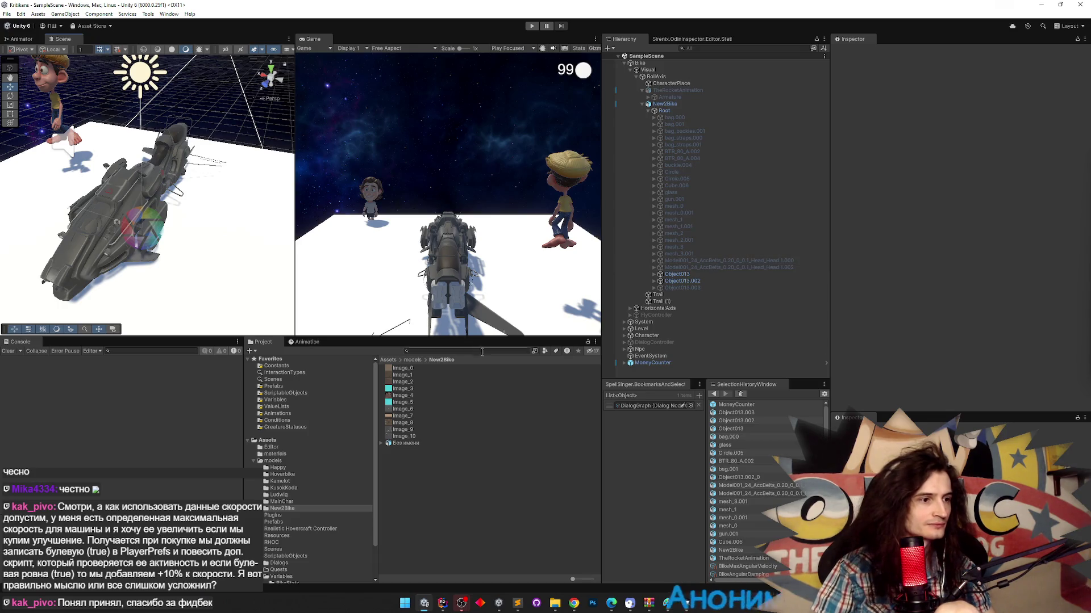
click(413, 361)
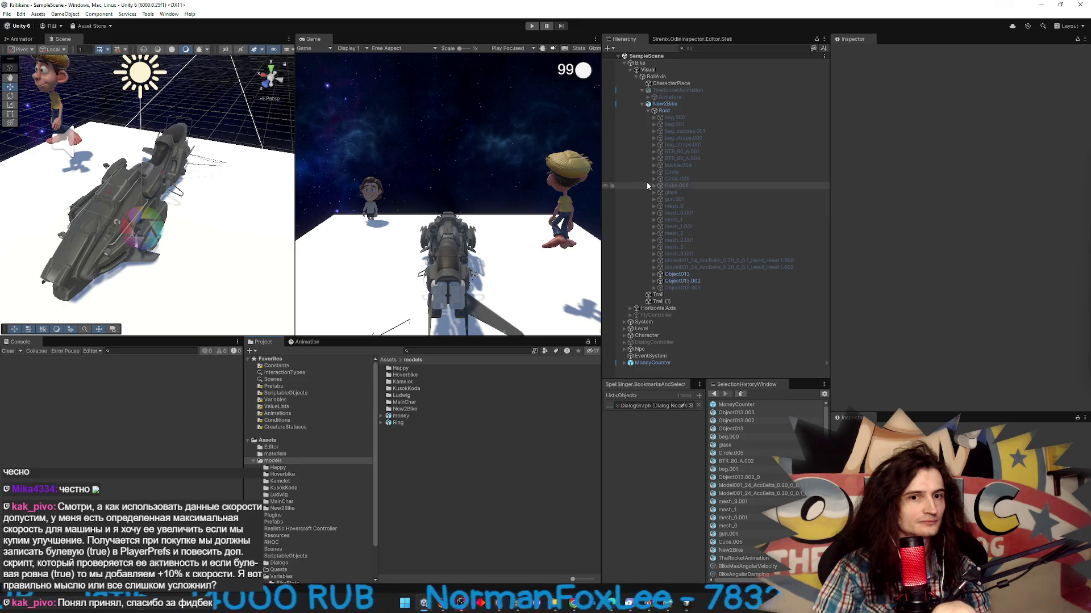
- Check Rider briefly, then bring the Cursor editor's agent chat to the front
click(447, 602)
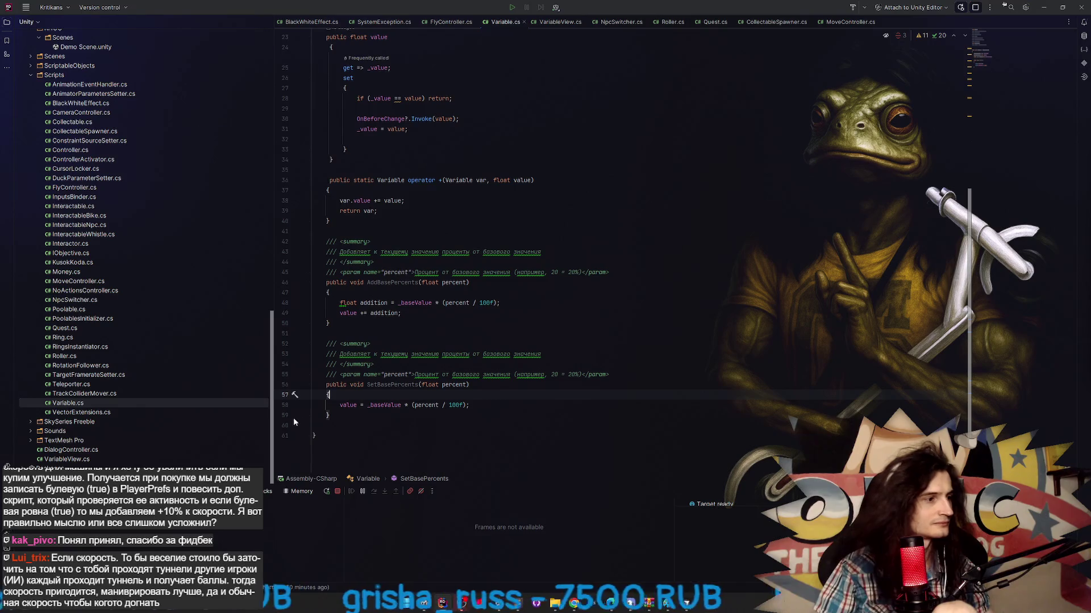
click(461, 601)
click(424, 602)
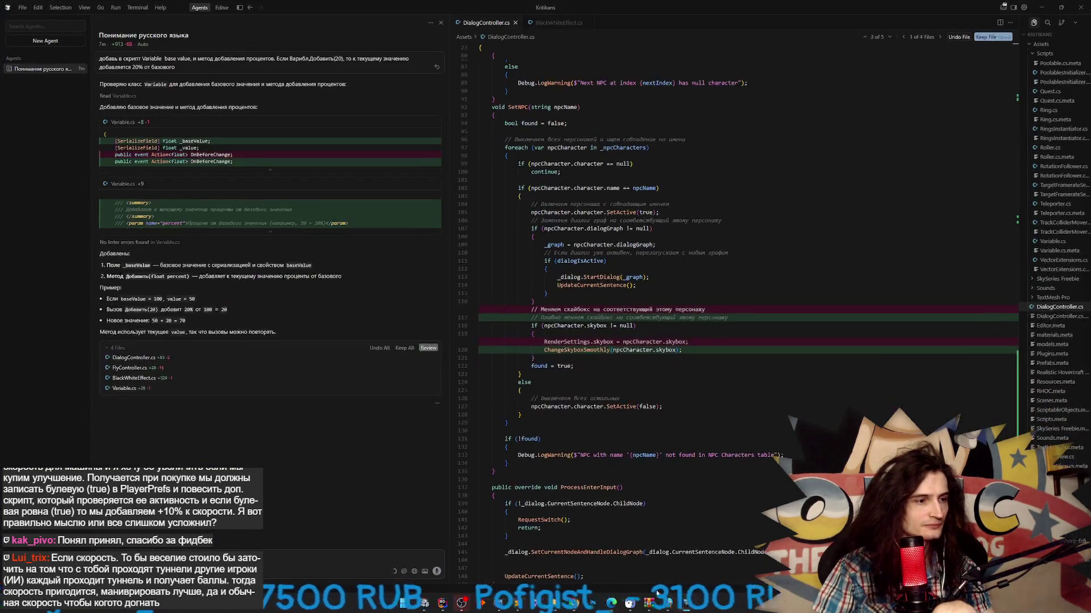
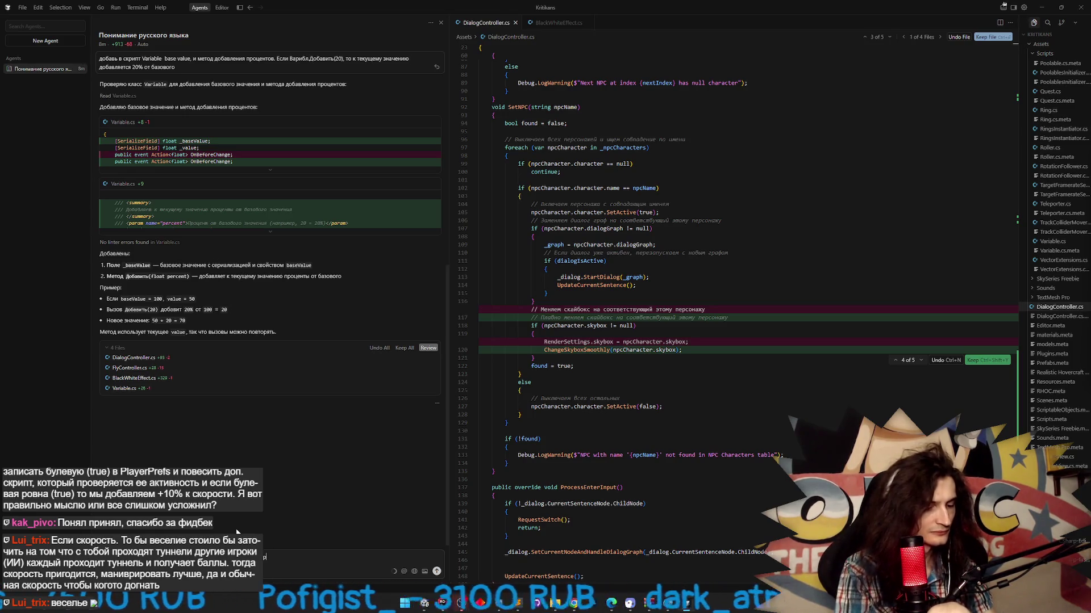
- Write and send the agent prompt for a VariablesValueSetter script with a two-column Odin variable/percentage table
text(ройках будет 2 колон)
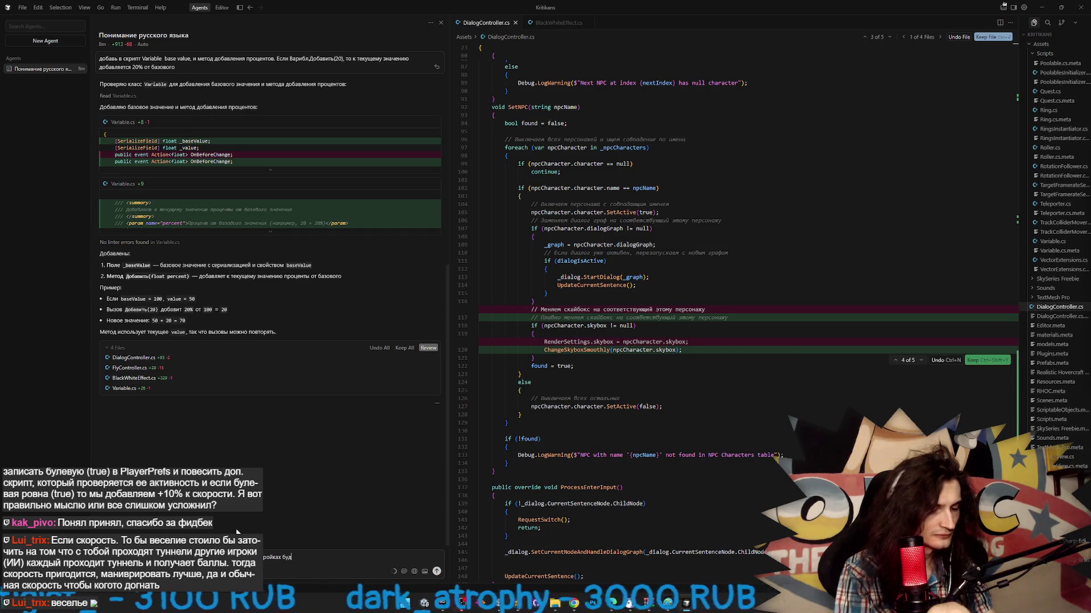
text(ки - в)
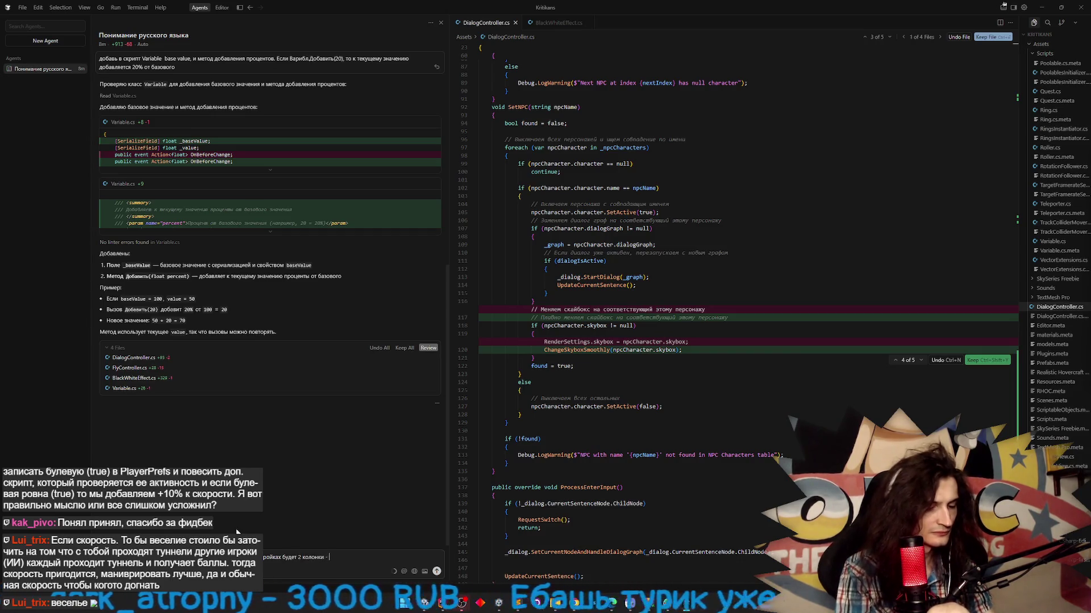
key(BackSpace)
key(BackSpace)
key(BackSpace)
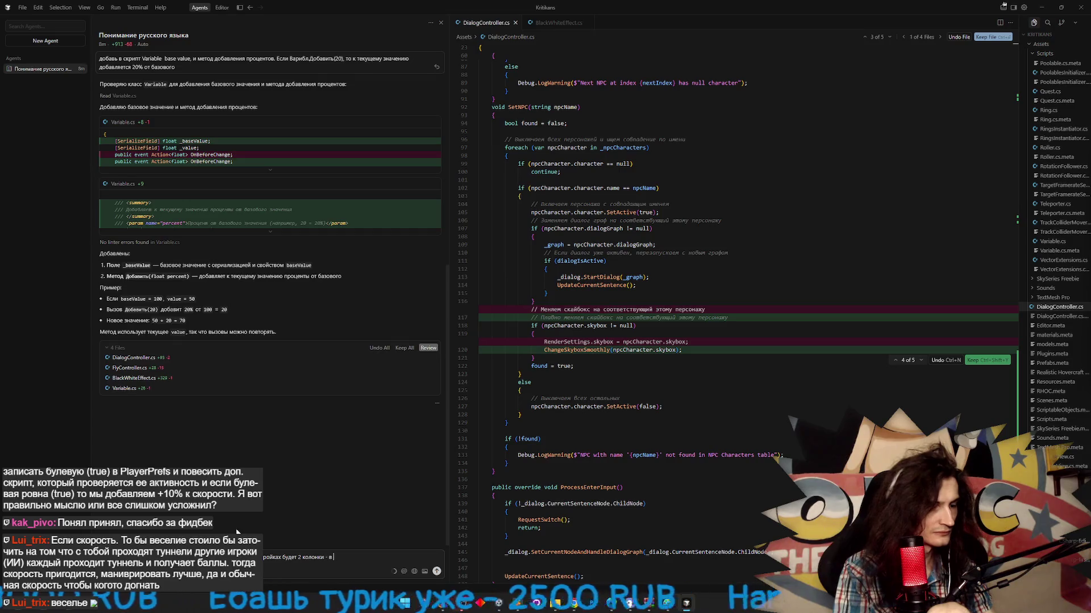
text(()
text(пусть один)
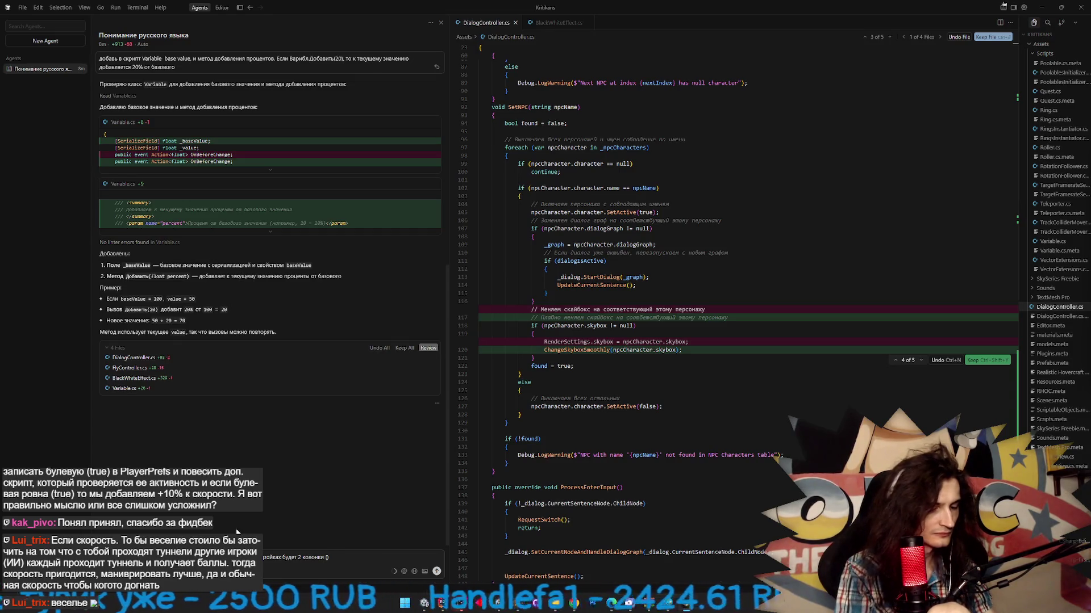
text( сделает)
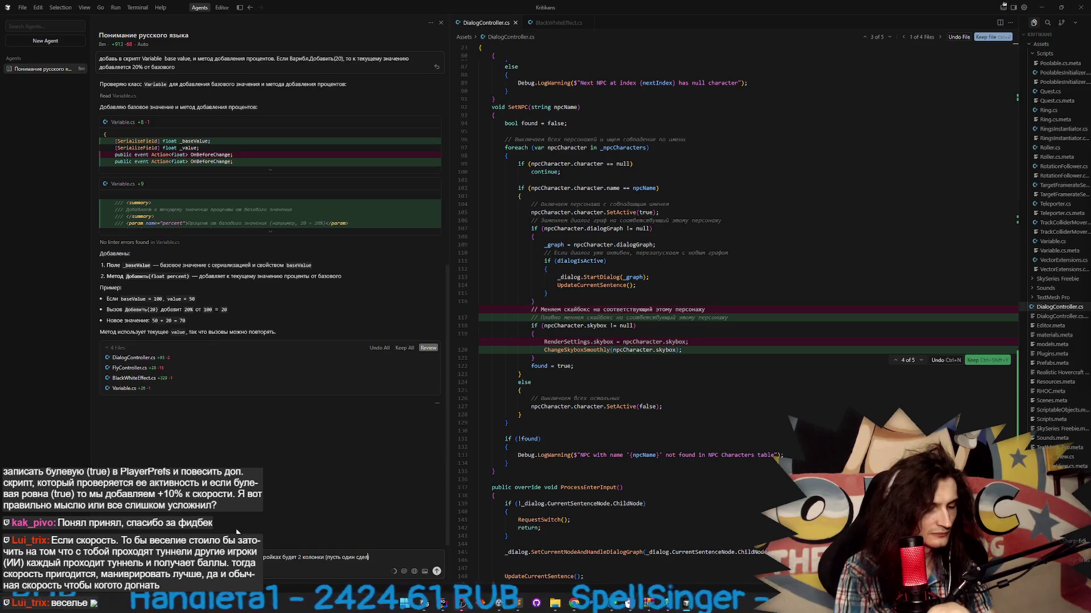
text( красиво))
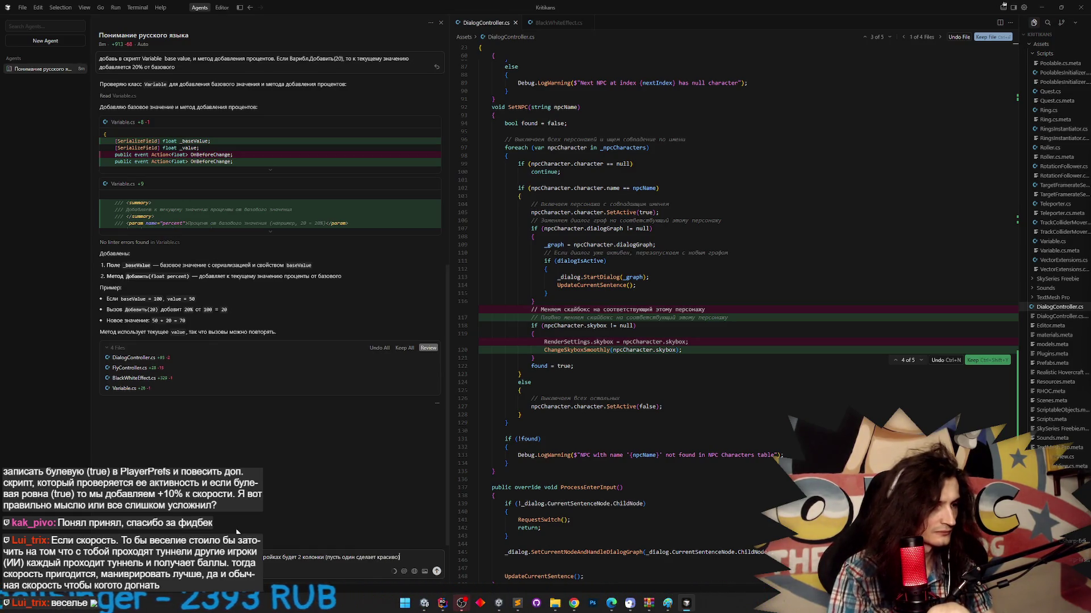
click(346, 557)
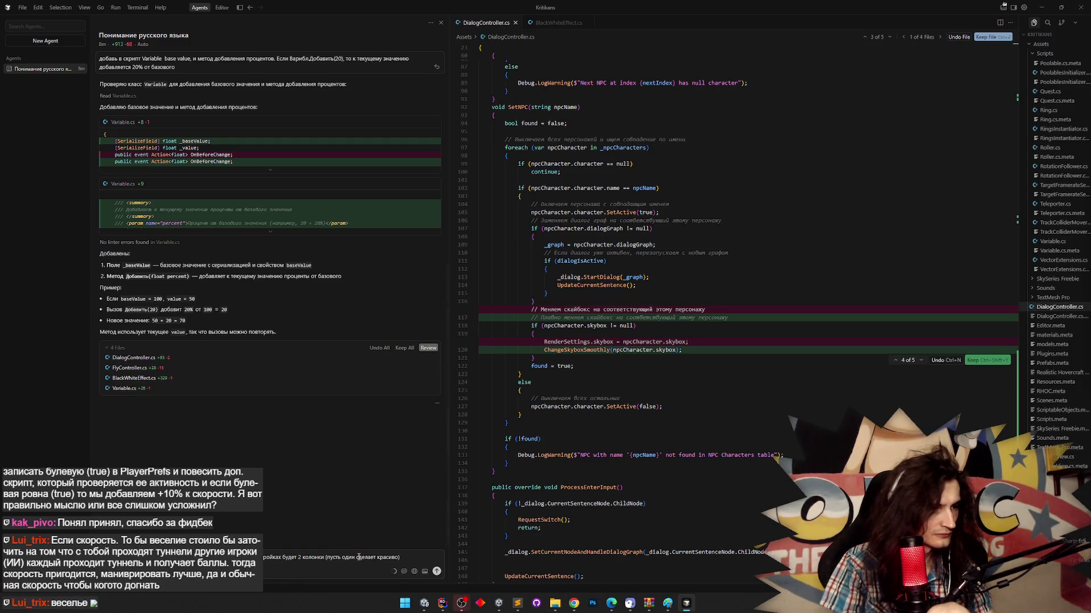
text(odinс)
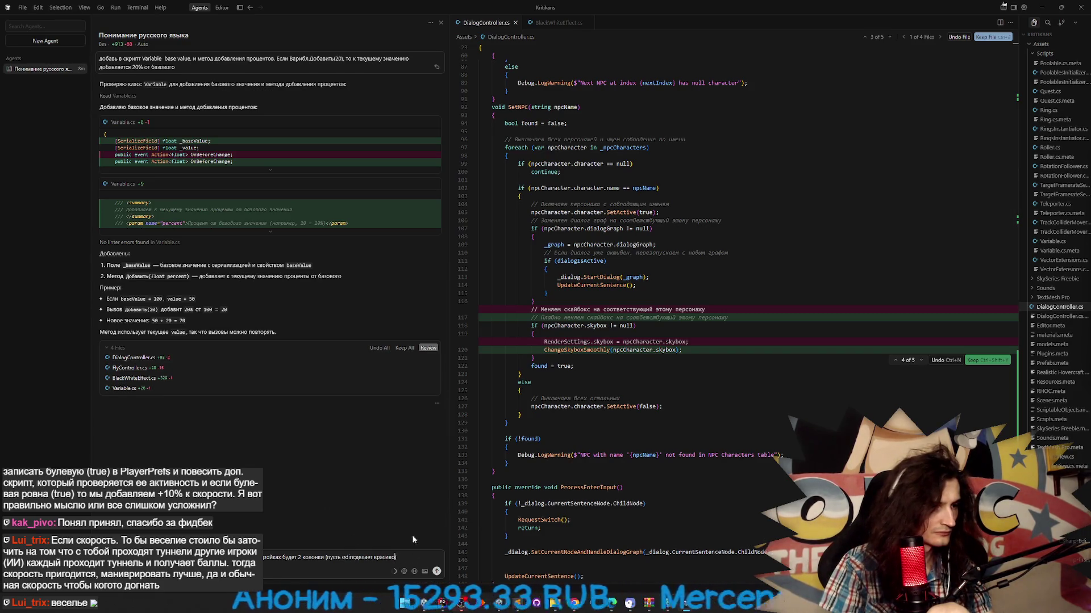
key(End)
text(, п)
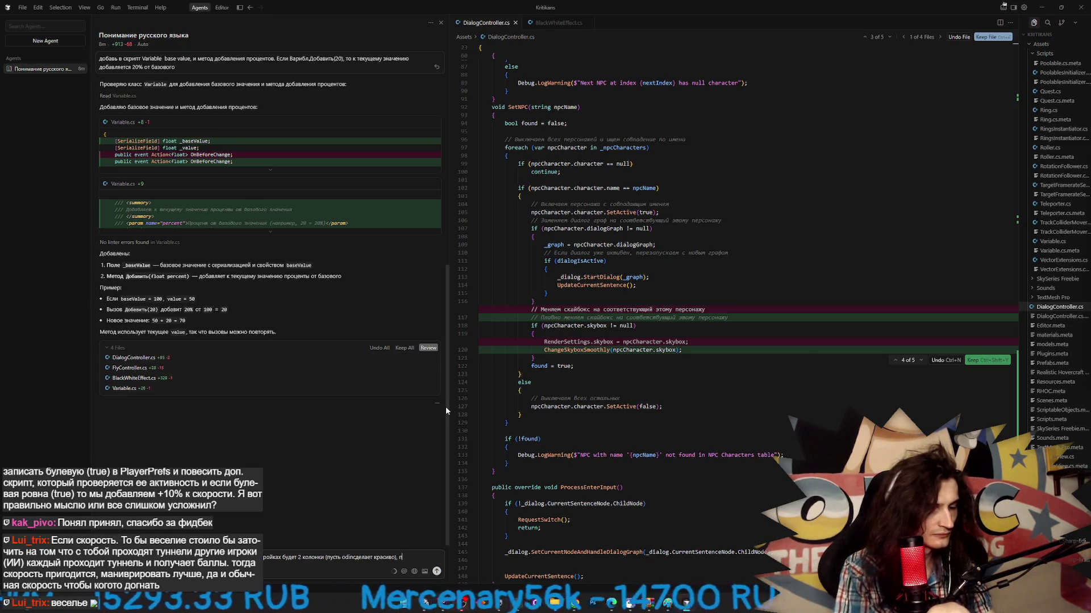
text(ервая колонка)
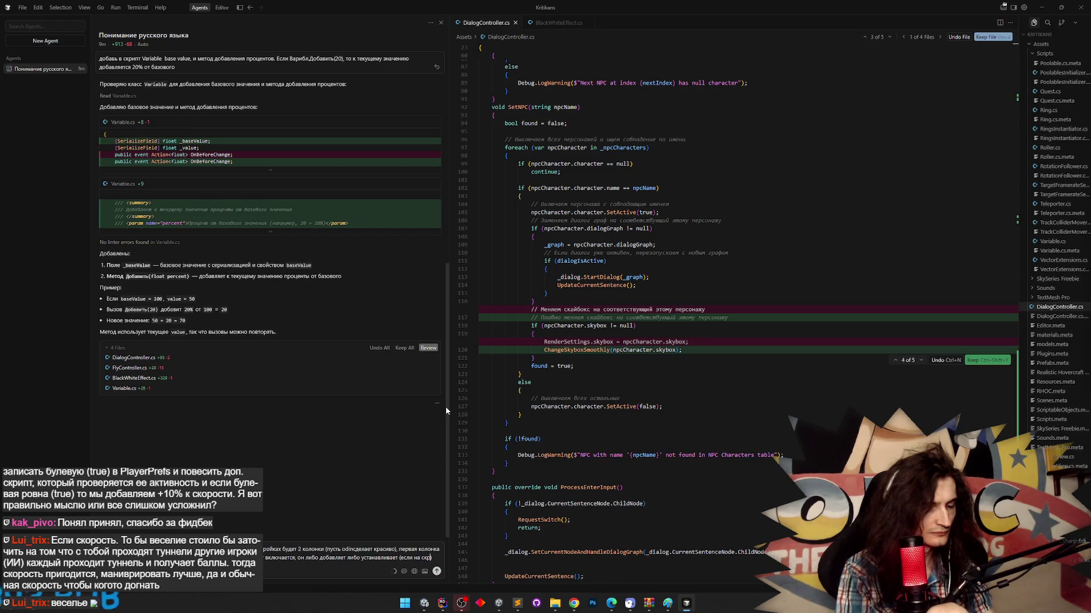
text(ип)
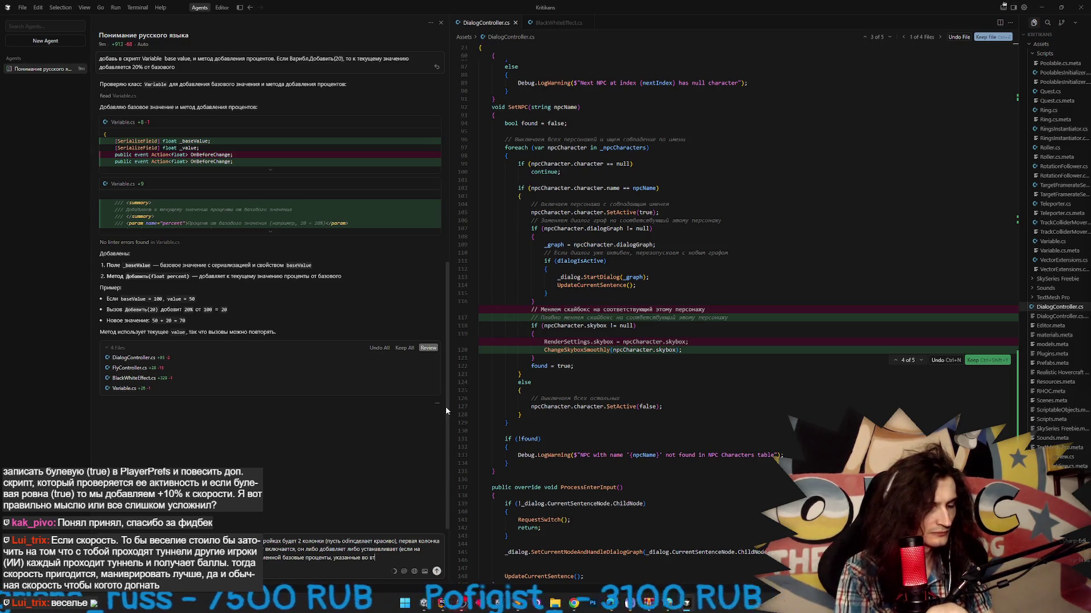
text(й колонке. При)
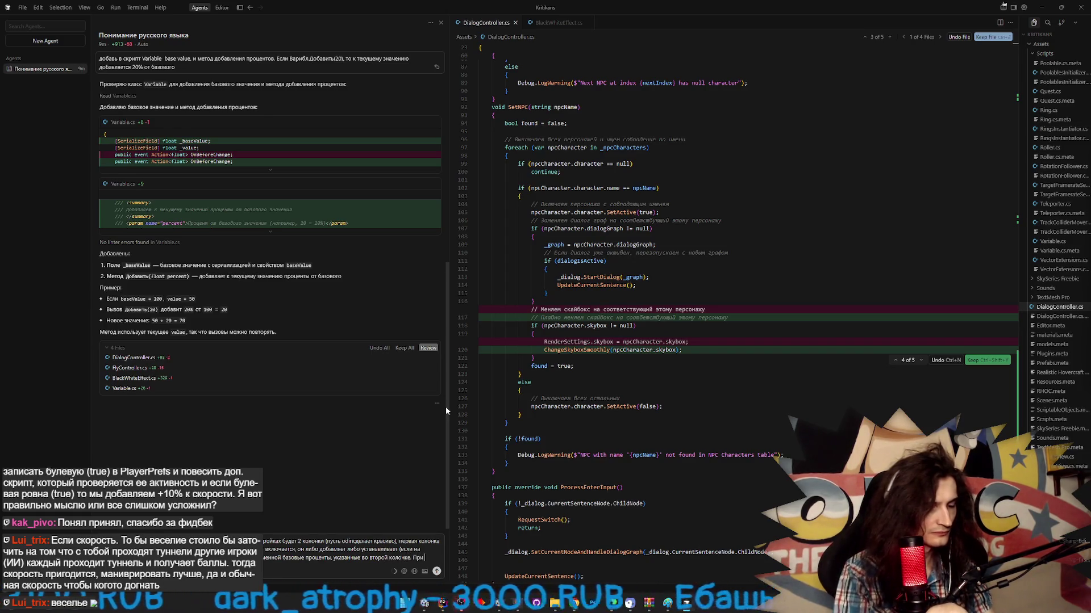
key(shift+Return)
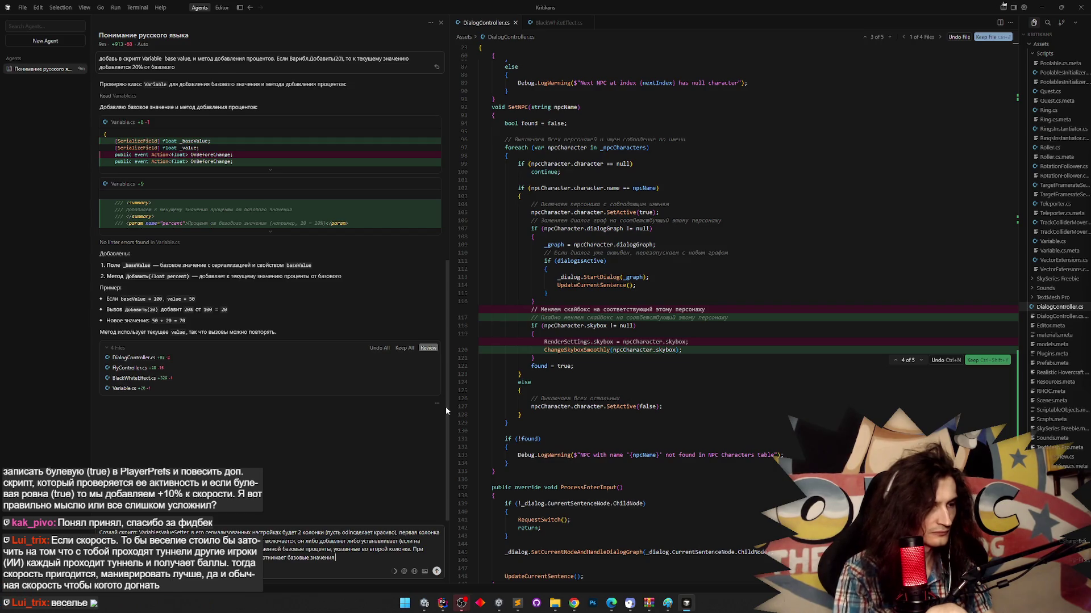
key(Return)
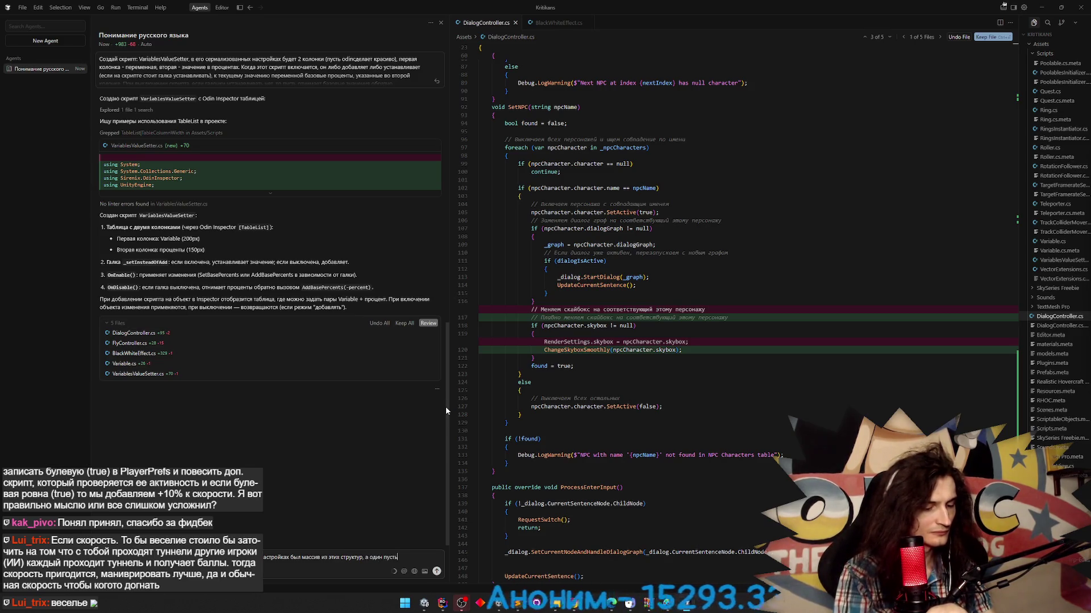
- Send the follow-up asking for an array of two-field variable/percent entries, then switch to Unity
text(визу)
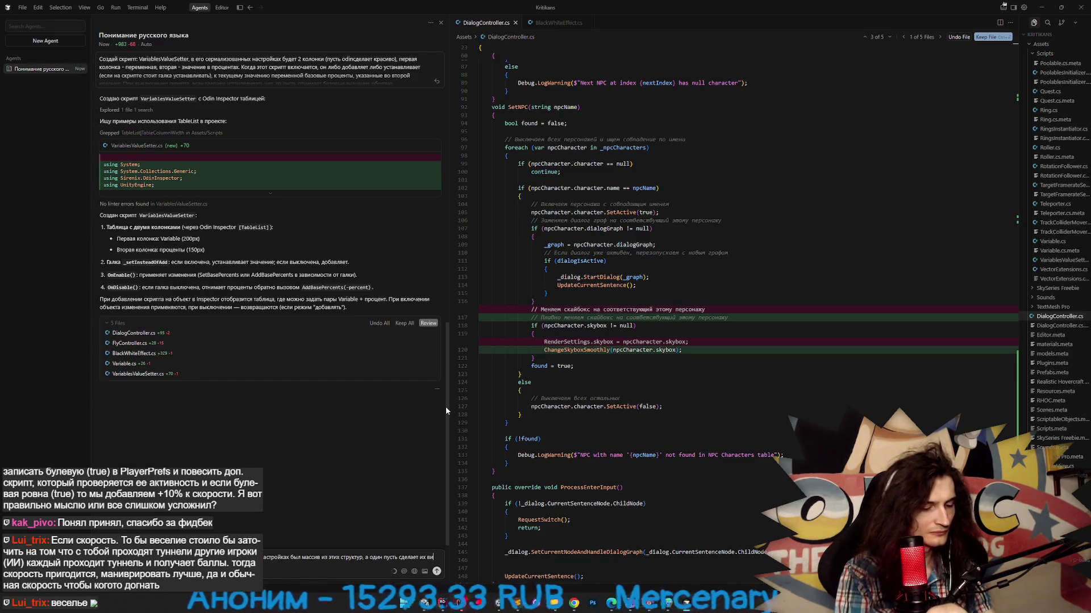
key(BackSpace)
key(BackSpace)
key(BackSpace)
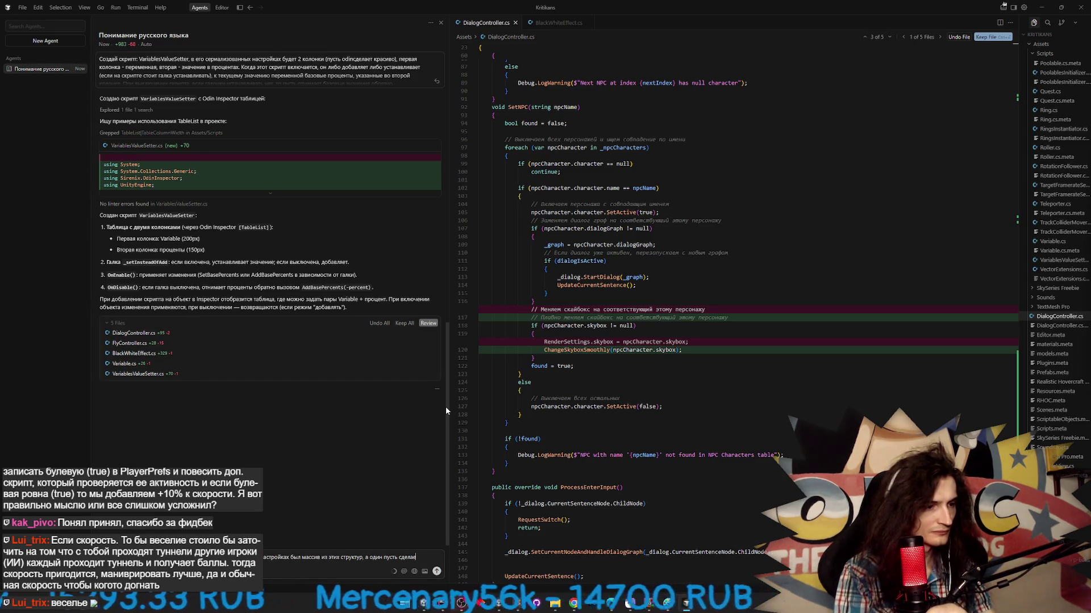
text(т пол)
text( поля)
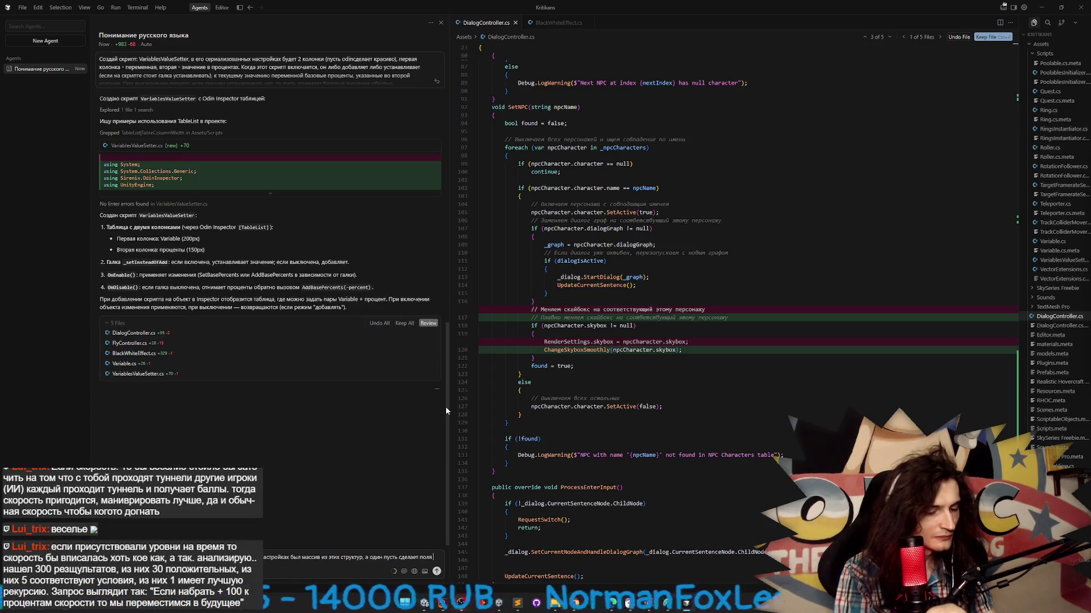
text(зу)
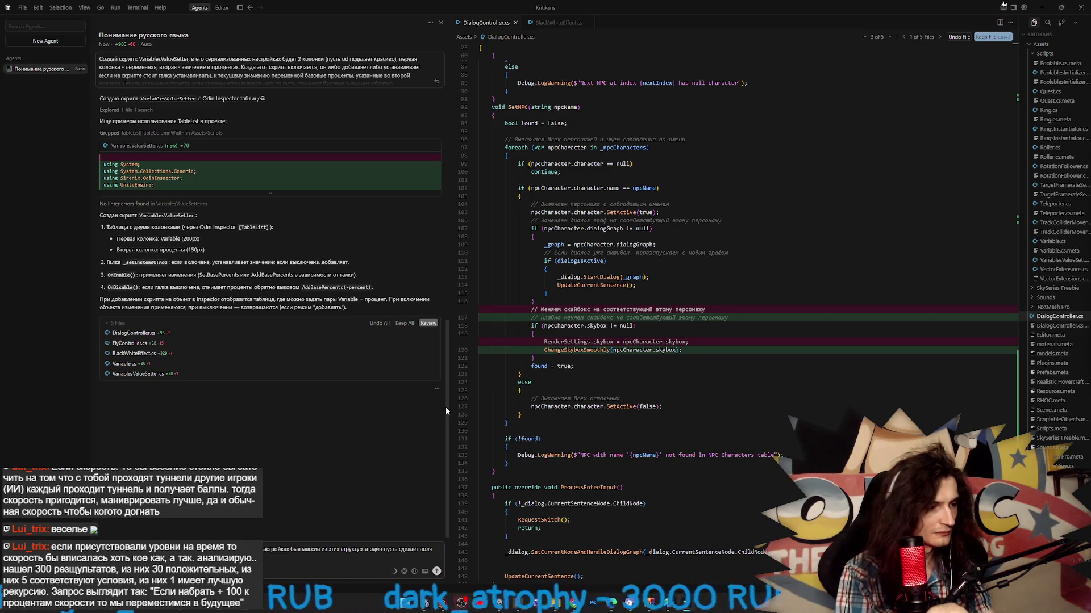
key(Return)
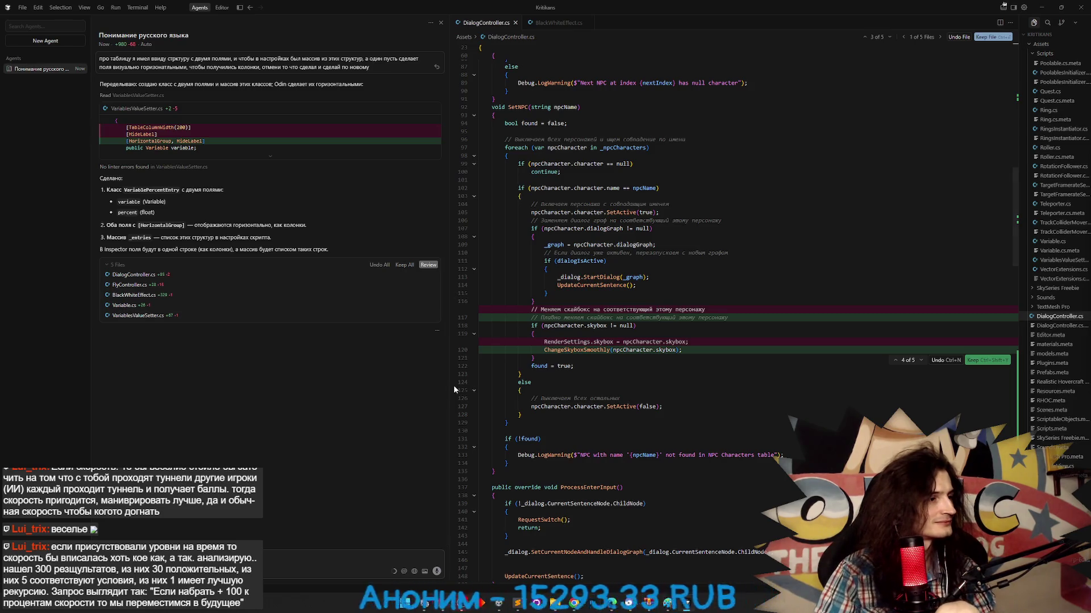
key(alt+Tab)
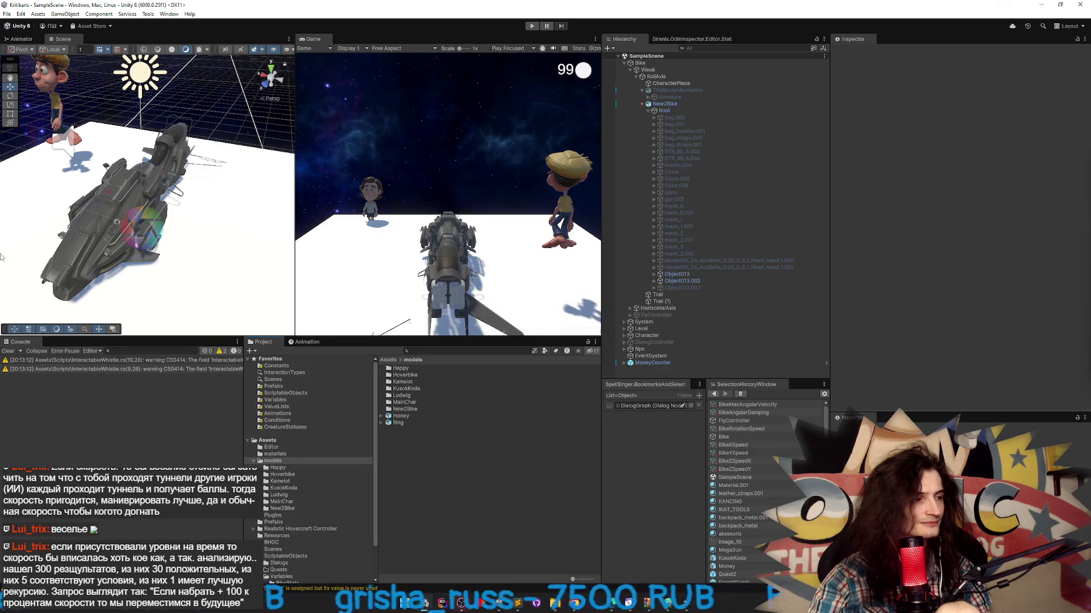
- Collapse New2Bike's children in the Hierarchy and select the New2Bike object
click(5, 351)
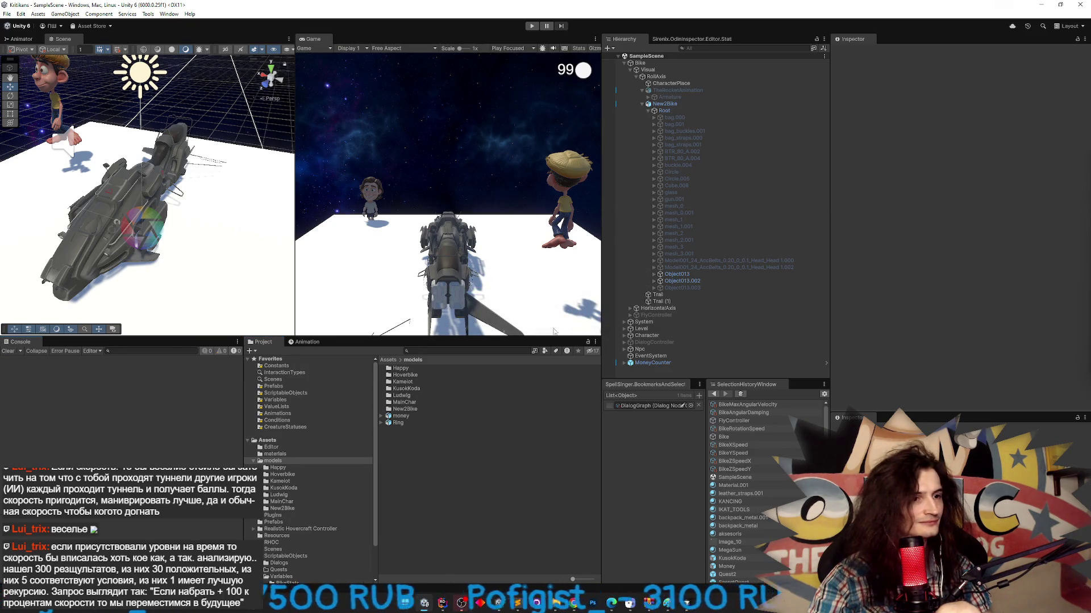
click(680, 275)
click(681, 280)
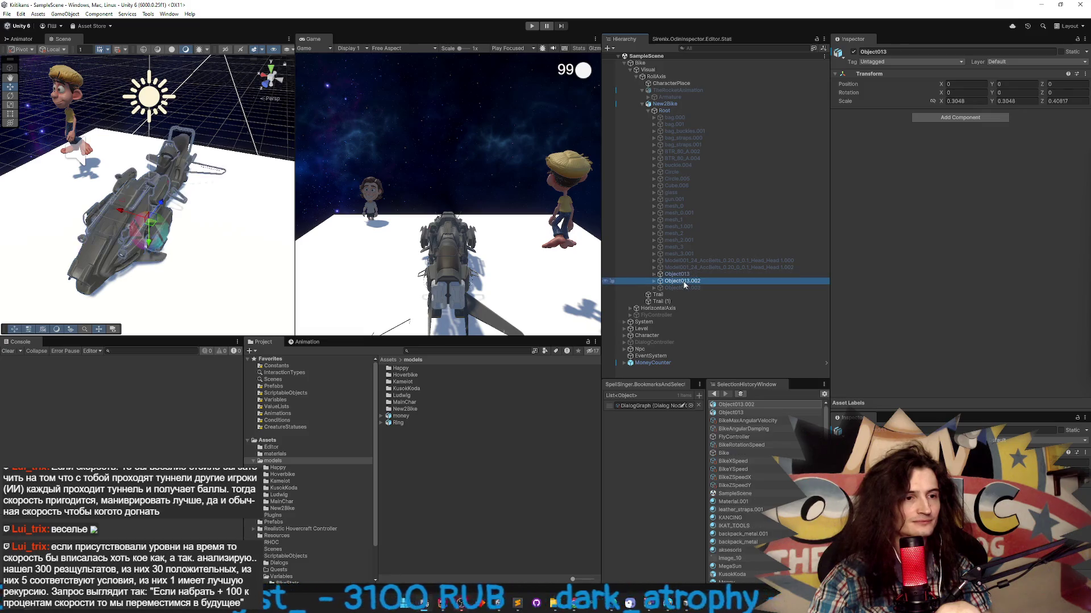
click(677, 274)
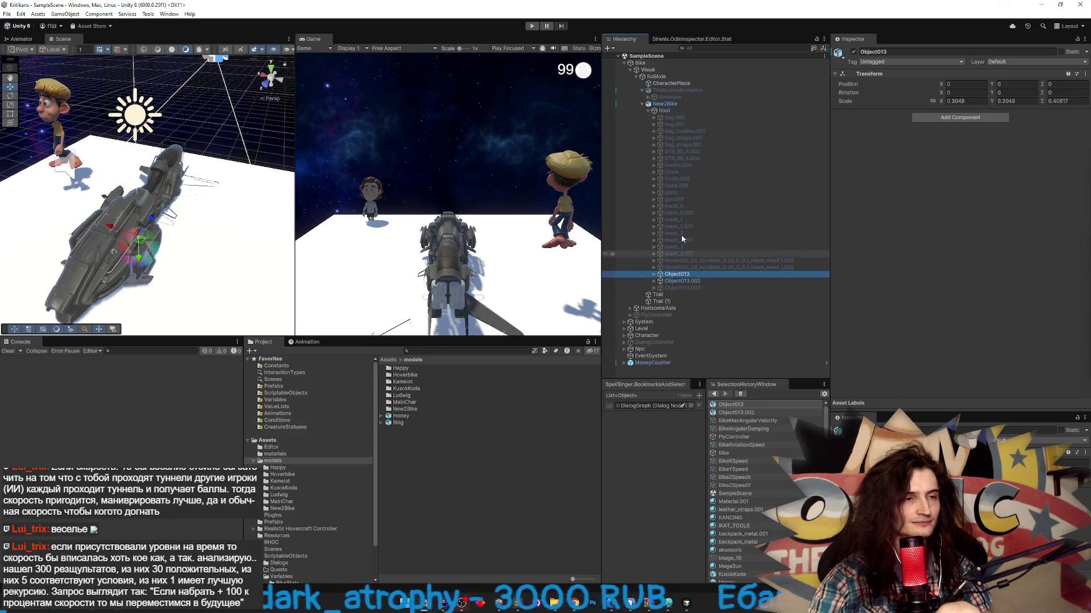
click(643, 104)
click(659, 104)
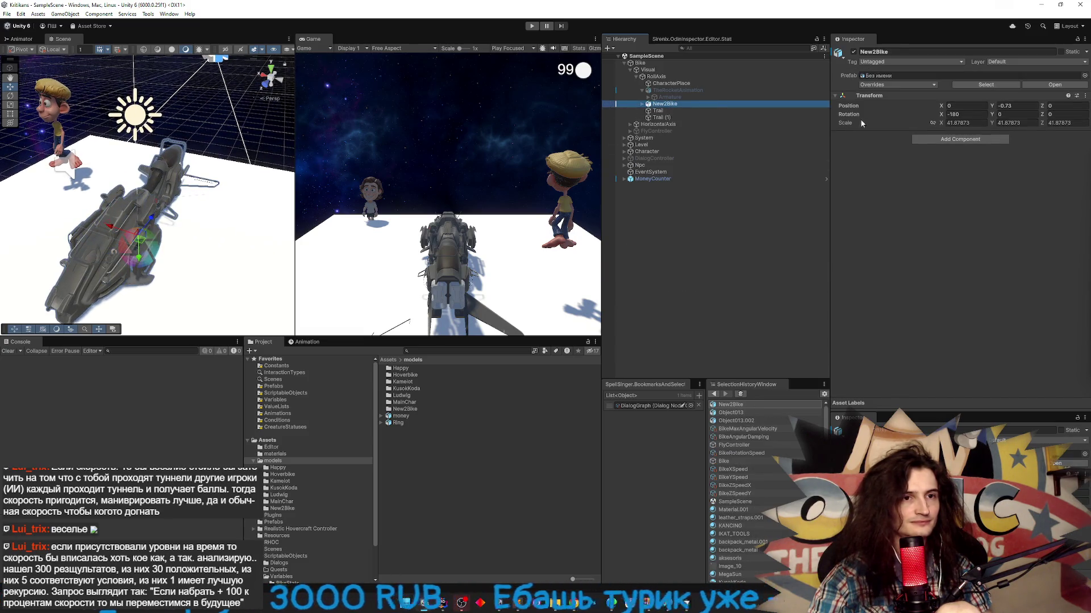
- Add the Variables Value Setter component to New2Bike by searching 'vari', and add an Entries row
click(924, 139)
text(b)
key(BackSpace)
text(ca)
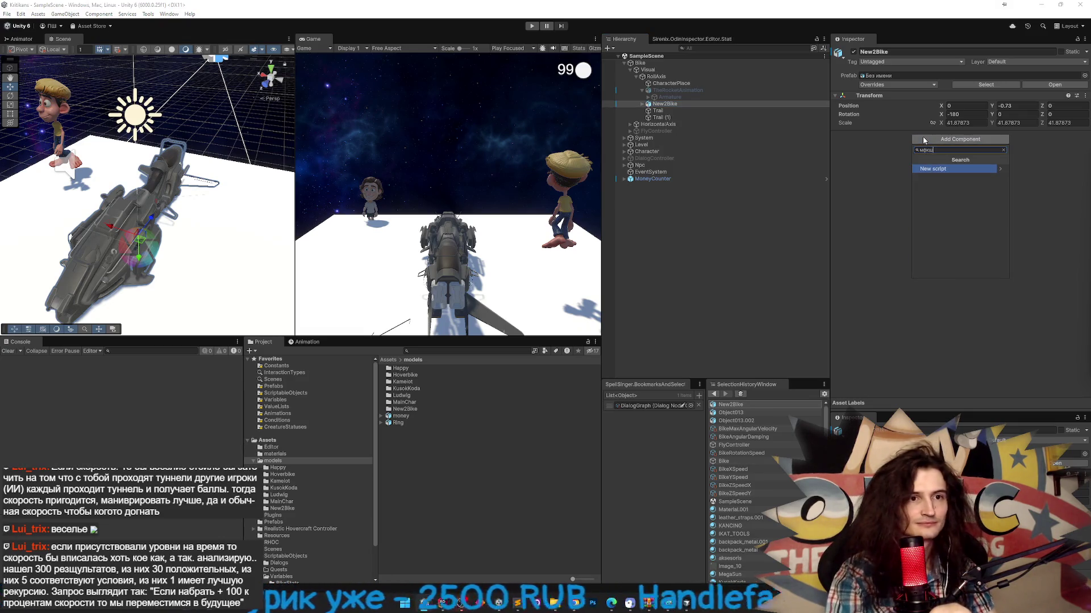
key(BackSpace)
key(BackSpace)
text(vari)
key(Down)
key(Down)
key(Return)
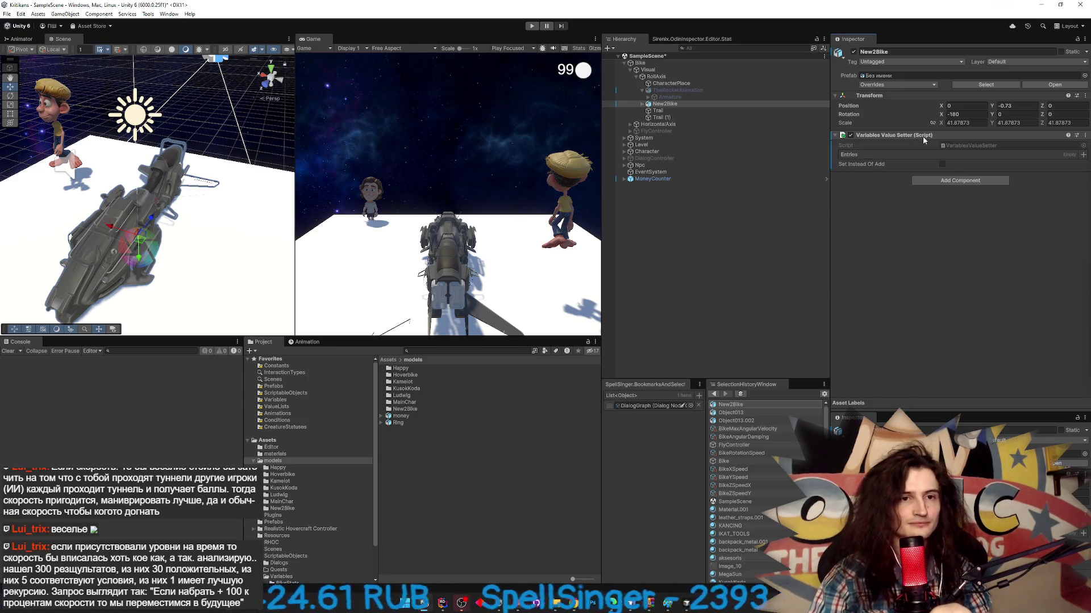
click(1083, 155)
- Add more empty Entries rows and browse to Assets/ScriptableObjects/Variables/BikeStats
click(1082, 156)
click(1083, 156)
click(1082, 155)
click(1083, 155)
click(1083, 155)
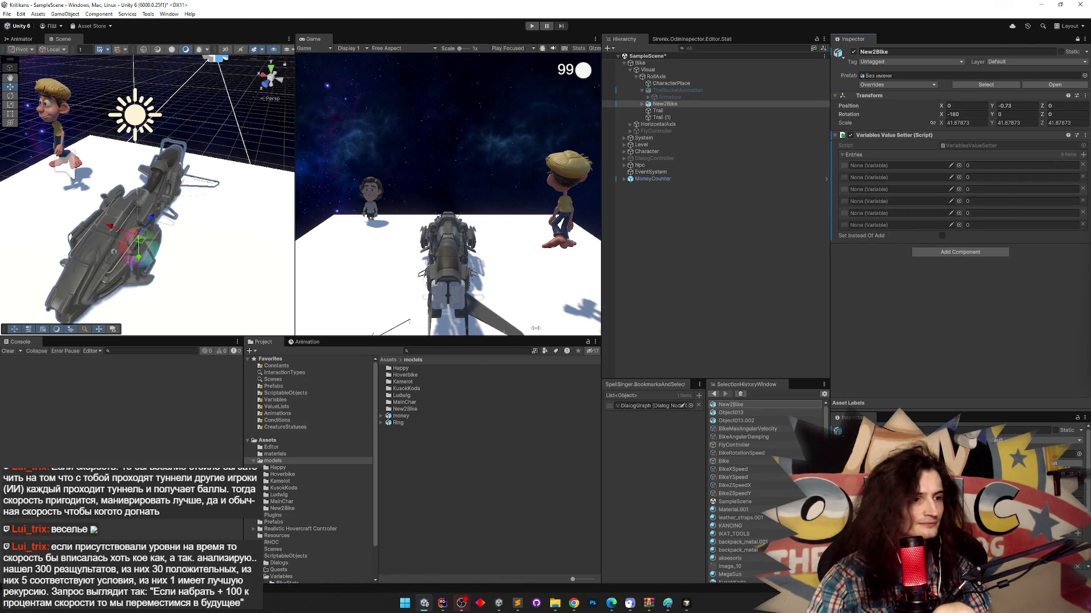
double_click(420, 376)
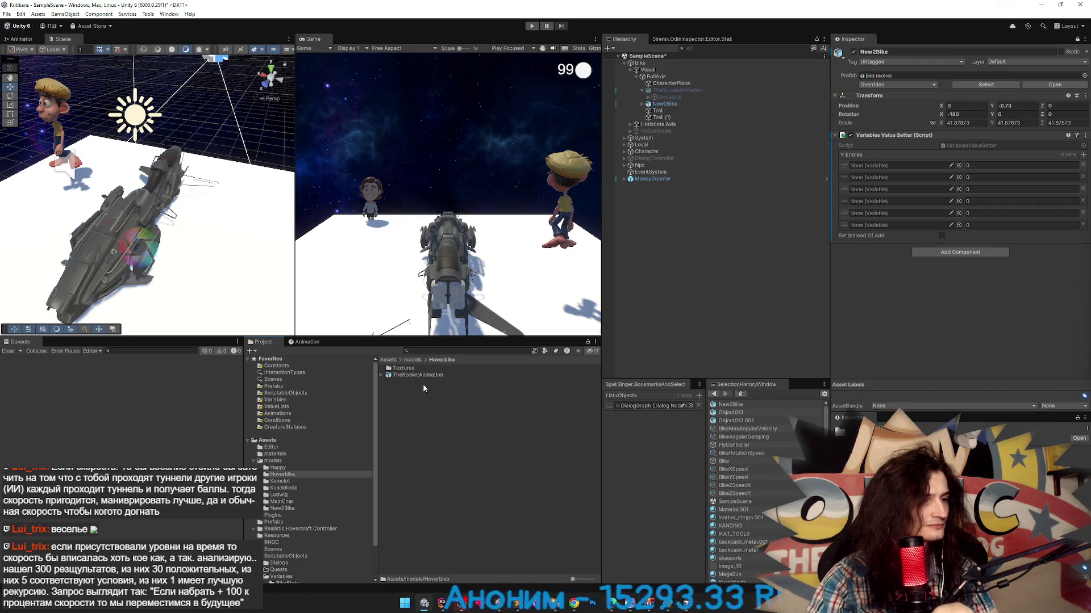
key(BackSpace)
double_click(410, 407)
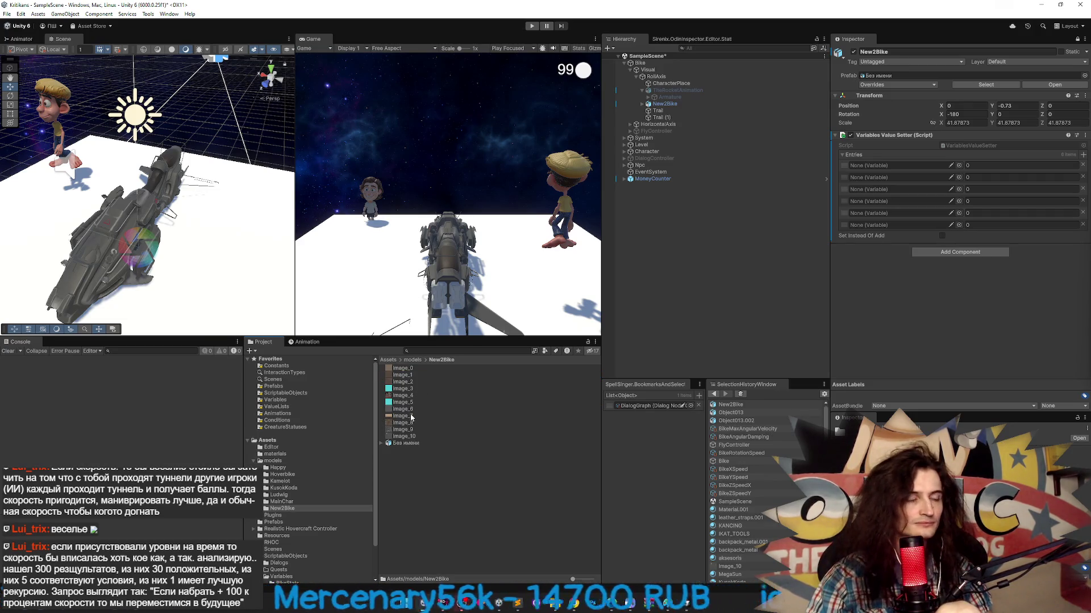
key(BackSpace)
key(BackSpace)
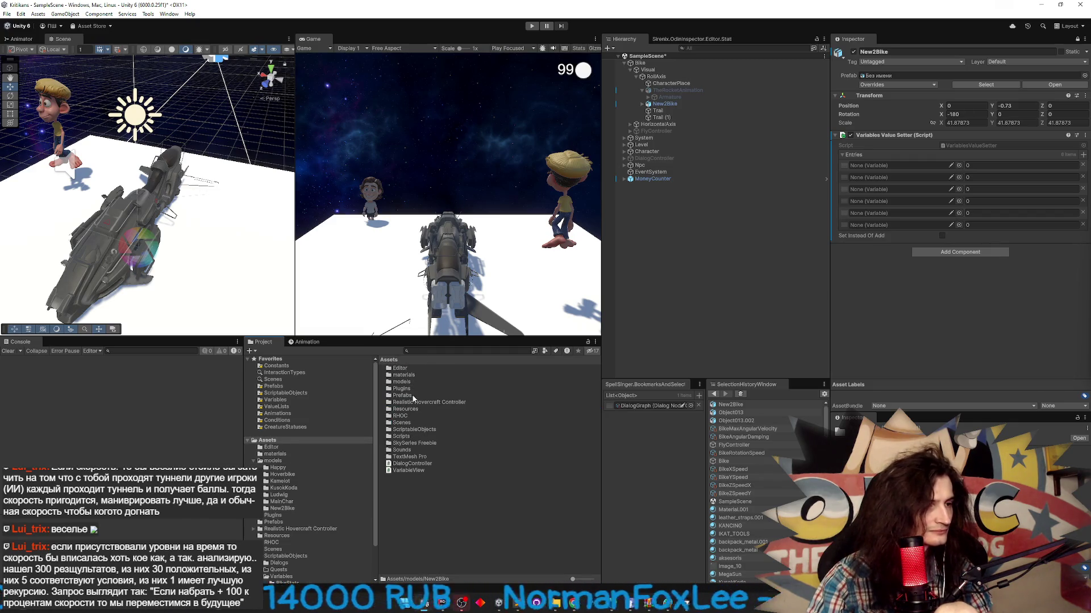
double_click(416, 430)
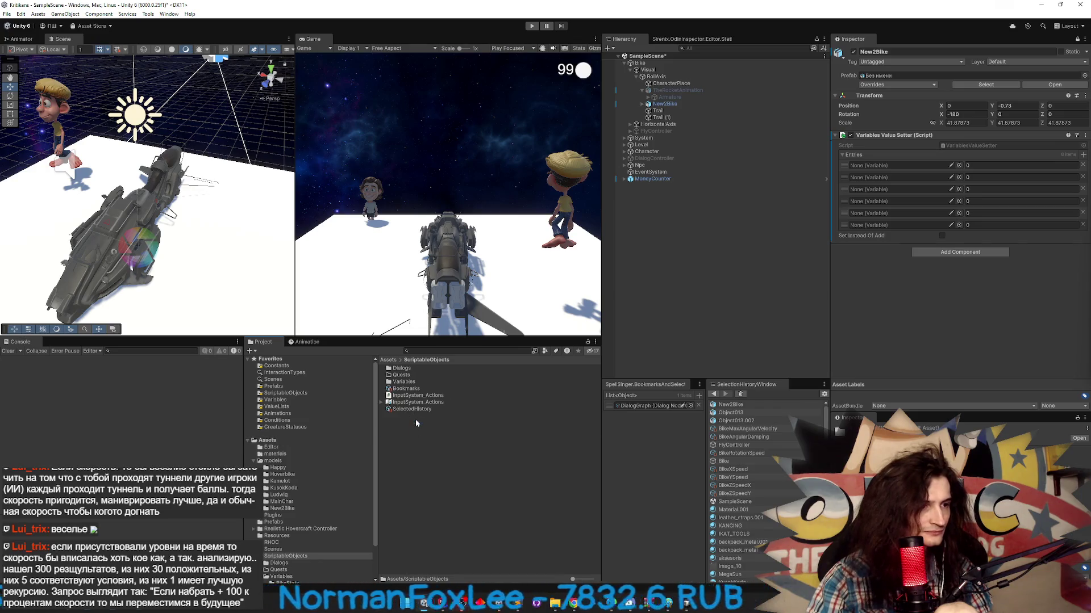
double_click(417, 370)
double_click(416, 370)
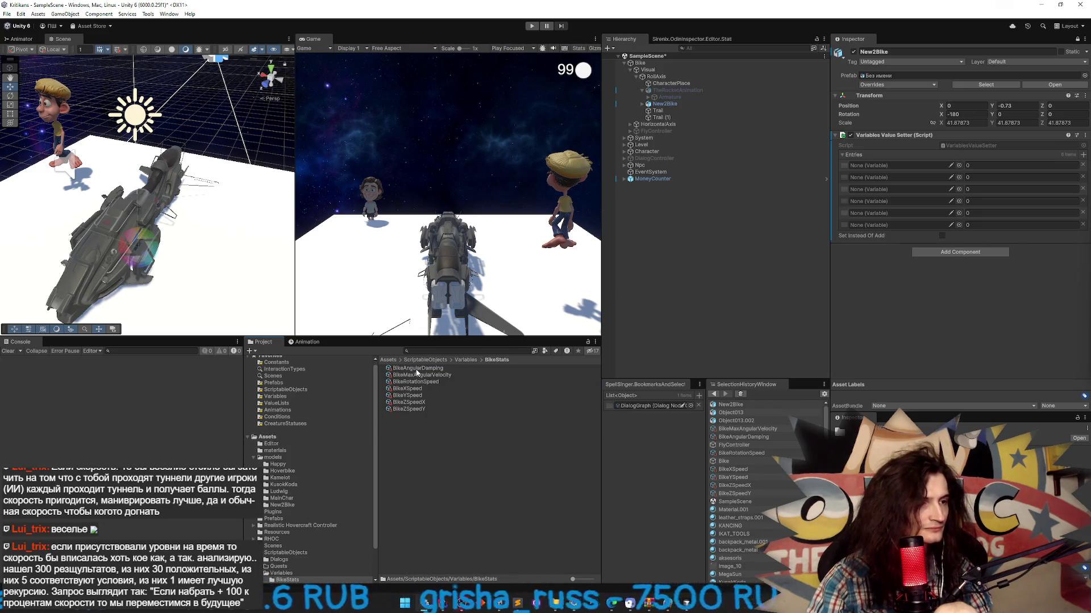
- Fill seven entries with BikeAngularDamping through BikeZSpeedY, adding a seventh slot
mouse_move(428, 371)
mouse_down()
mouse_move(897, 176)
mouse_move(891, 166)
mouse_up()
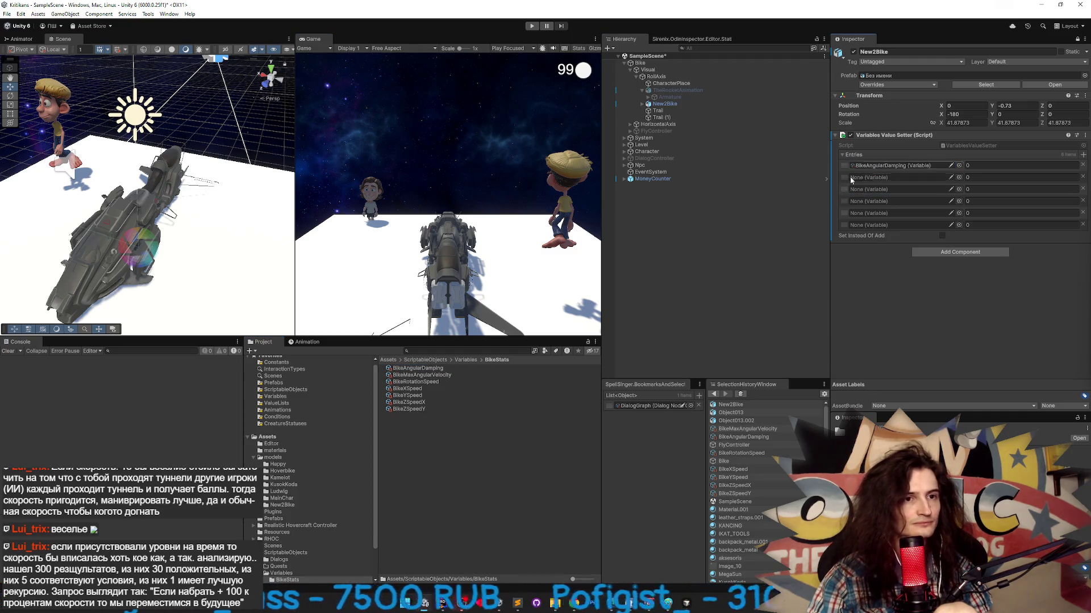
drag(420, 375, 893, 177)
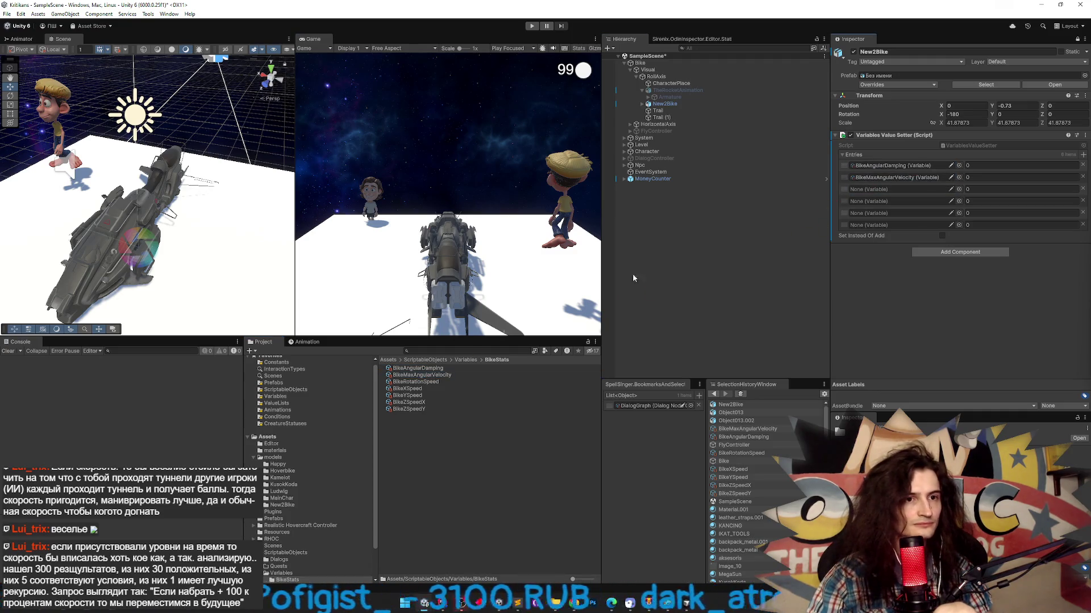
mouse_move(417, 382)
mouse_down()
mouse_move(681, 256)
mouse_move(892, 189)
mouse_up()
click(423, 389)
mouse_move(424, 391)
mouse_down()
mouse_move(898, 217)
mouse_move(893, 201)
mouse_up()
drag(418, 395, 857, 224)
mouse_move(413, 403)
mouse_down()
mouse_move(442, 406)
mouse_move(625, 296)
mouse_move(895, 215)
mouse_move(443, 401)
mouse_move(863, 228)
mouse_up()
click(1084, 155)
mouse_move(409, 409)
mouse_down()
mouse_move(625, 318)
mouse_move(886, 237)
mouse_up()
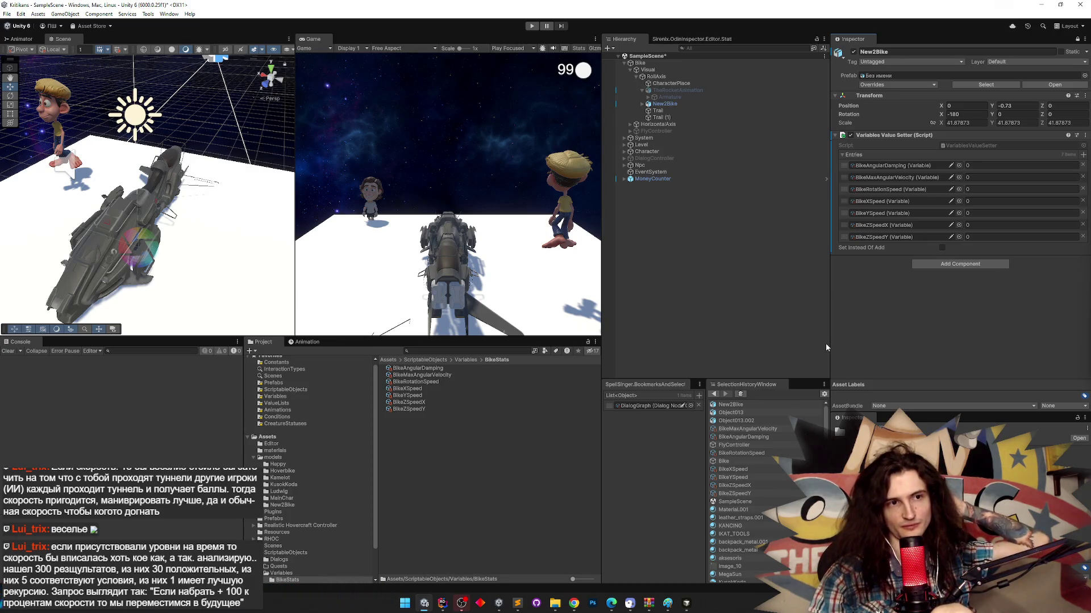
- Enter the values 40, 50, 20, 5, 5, 20, 5, tick Set Instead Of Add, and start play
click(981, 189)
text(20)
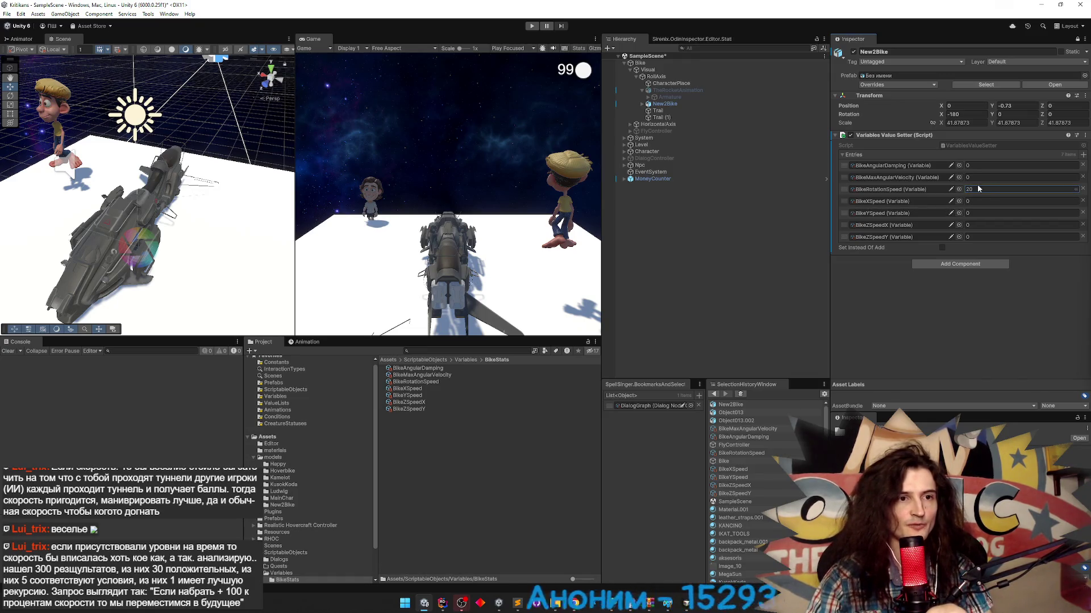
click(977, 166)
text(40)
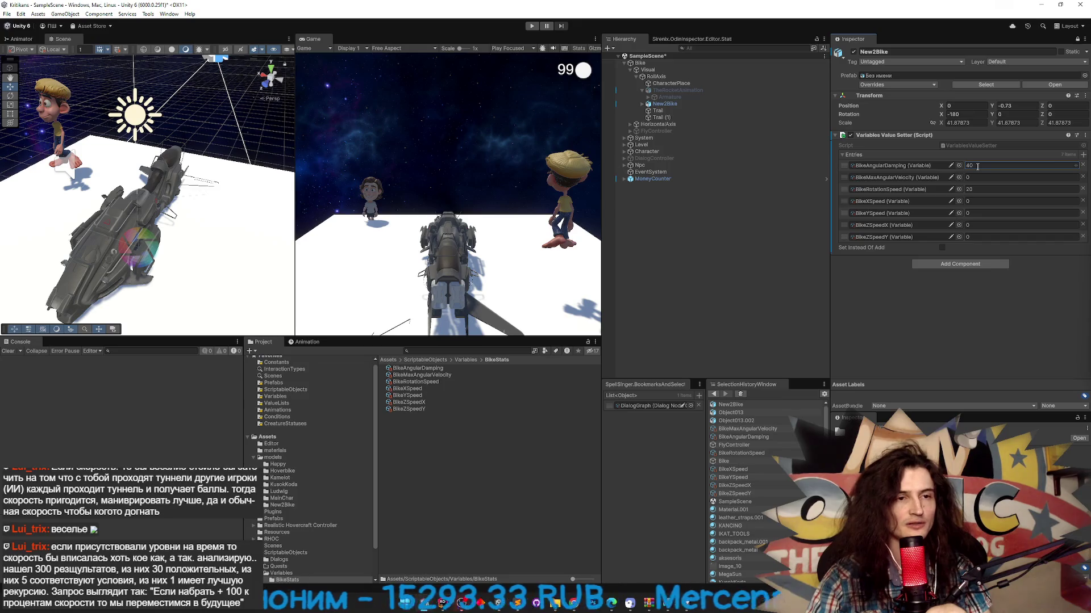
click(983, 177)
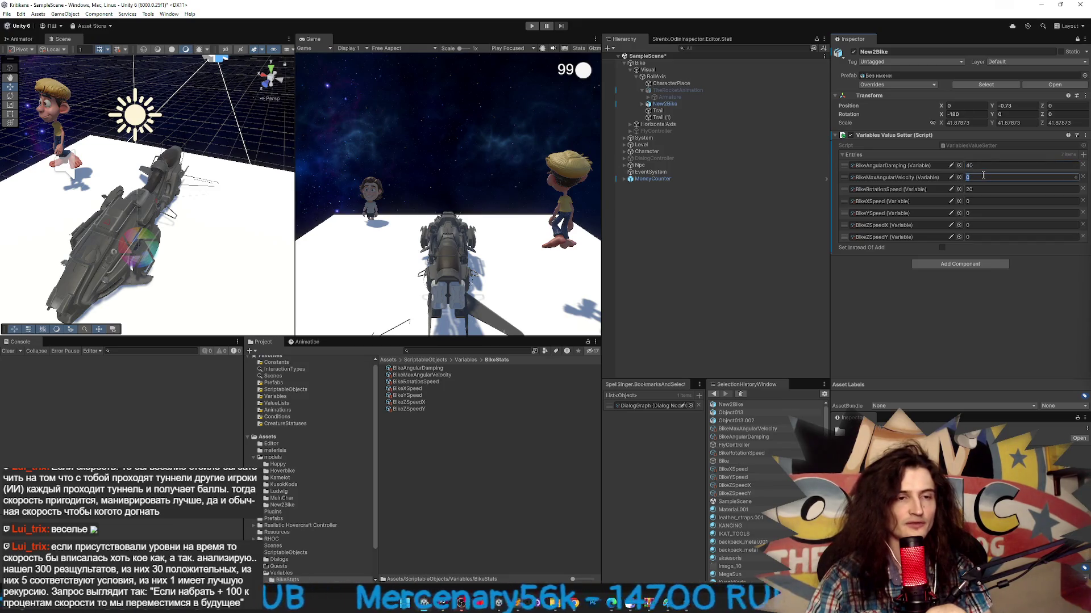
text(50)
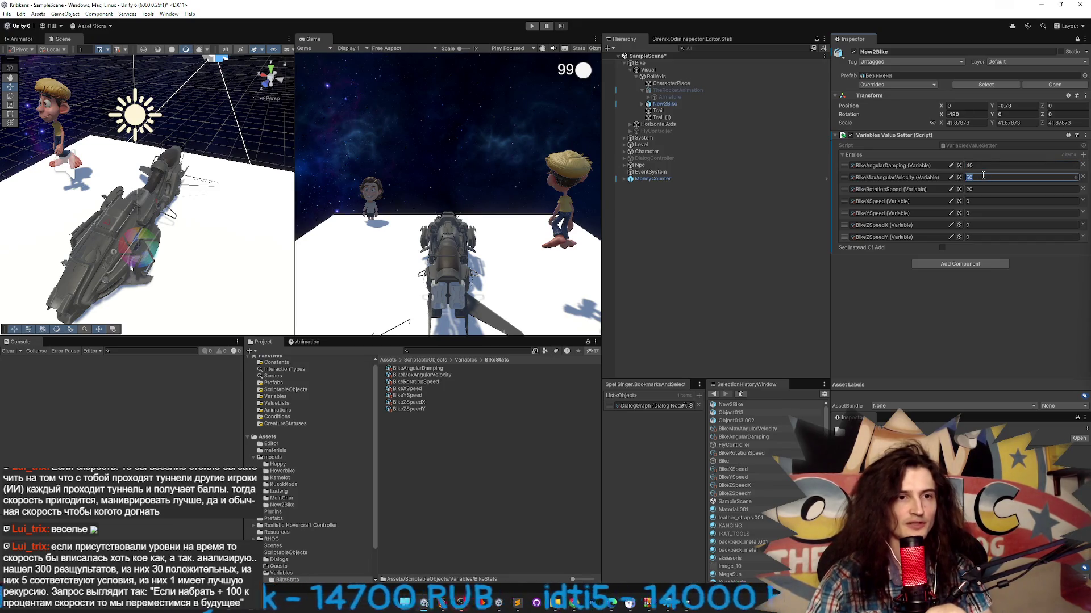
key(Tab)
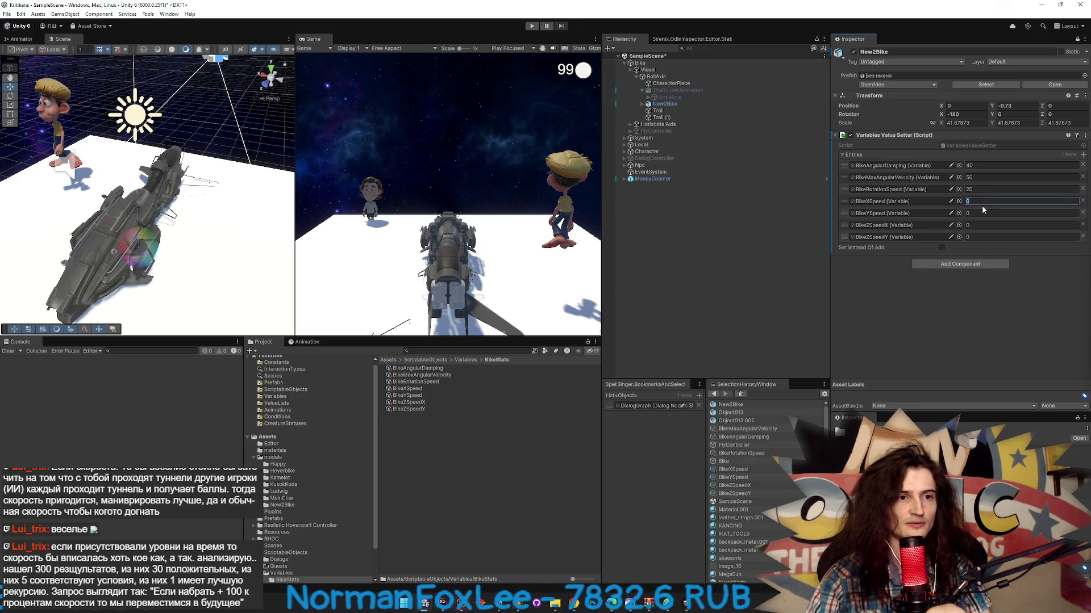
click(986, 225)
text(20)
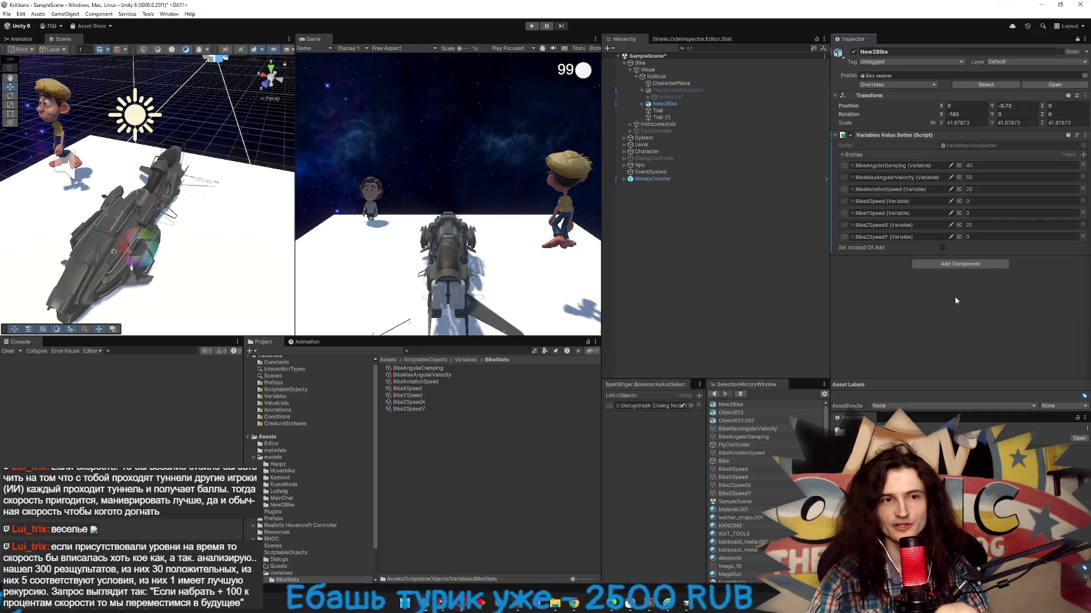
click(976, 239)
text(5)
click(978, 211)
text(5)
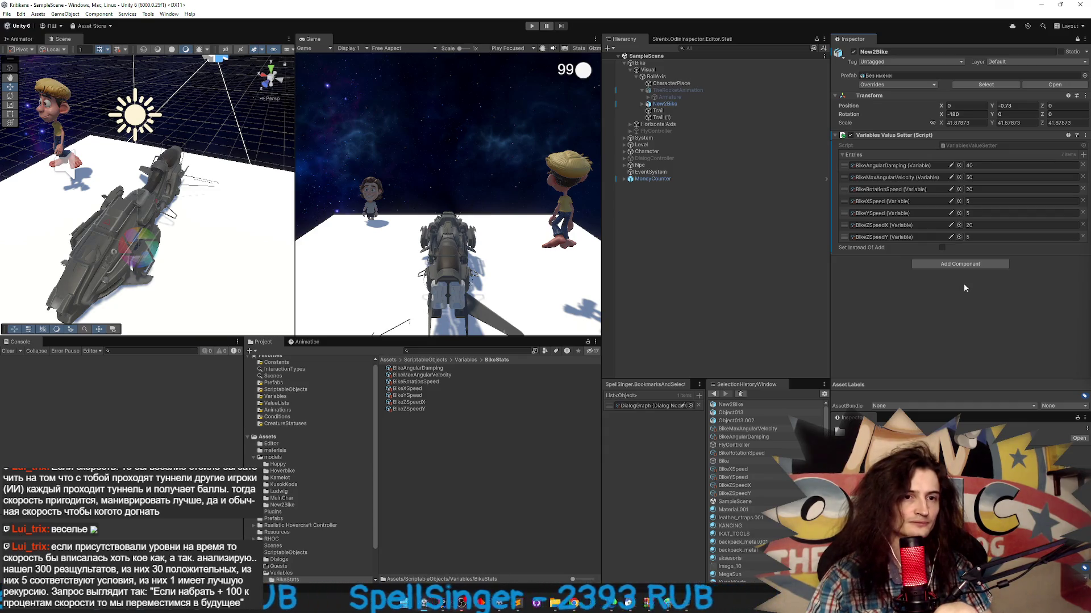
click(942, 249)
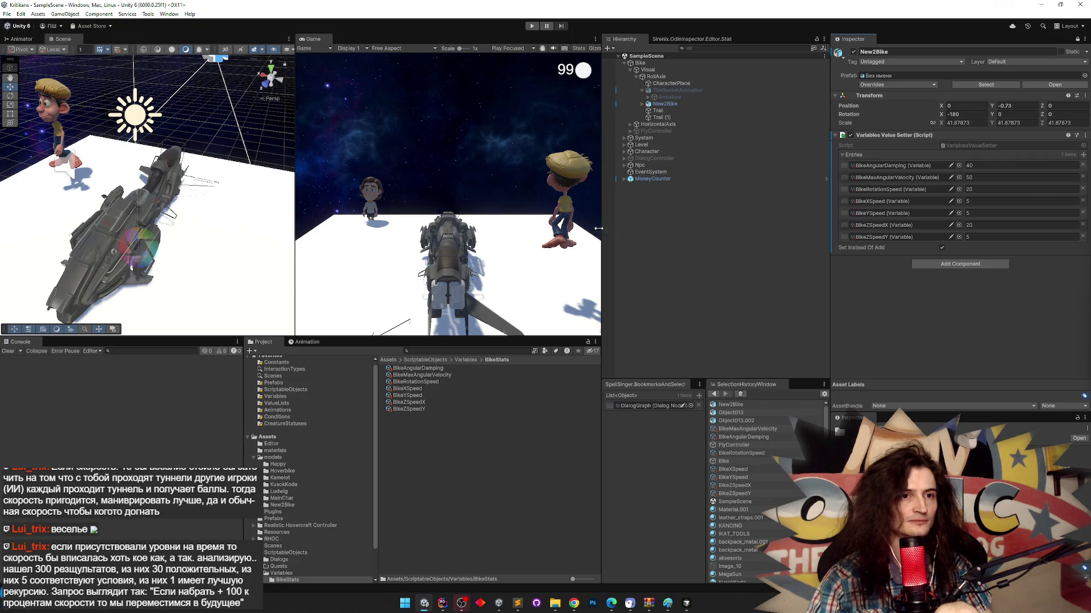
key(ctrl+p)
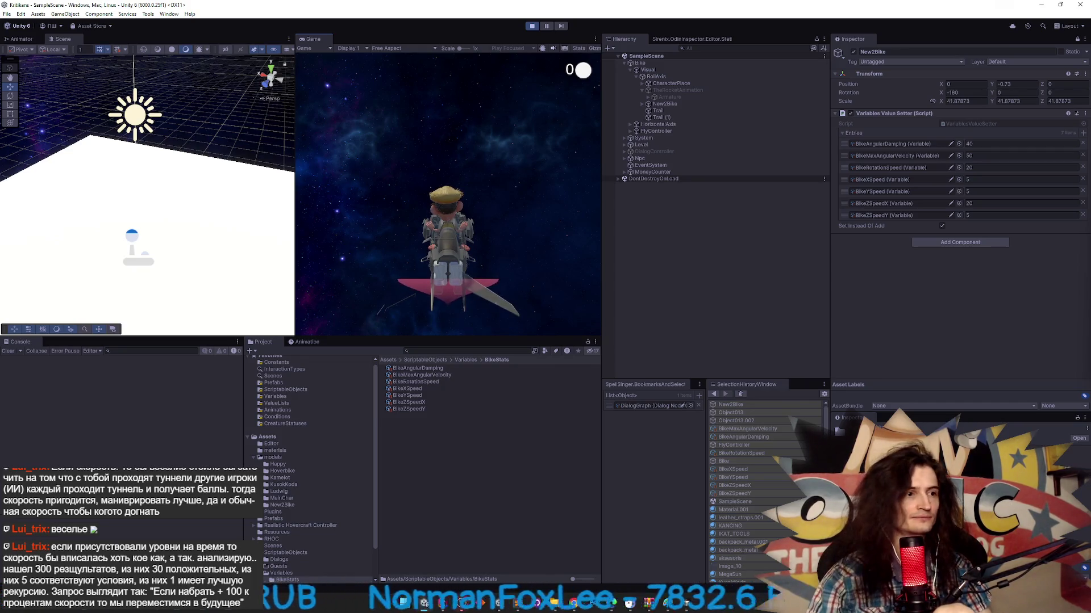
- Lower BikeAngularDamping from 40 to 20 between play tests, then switch to Rider
key(ctrl+p)
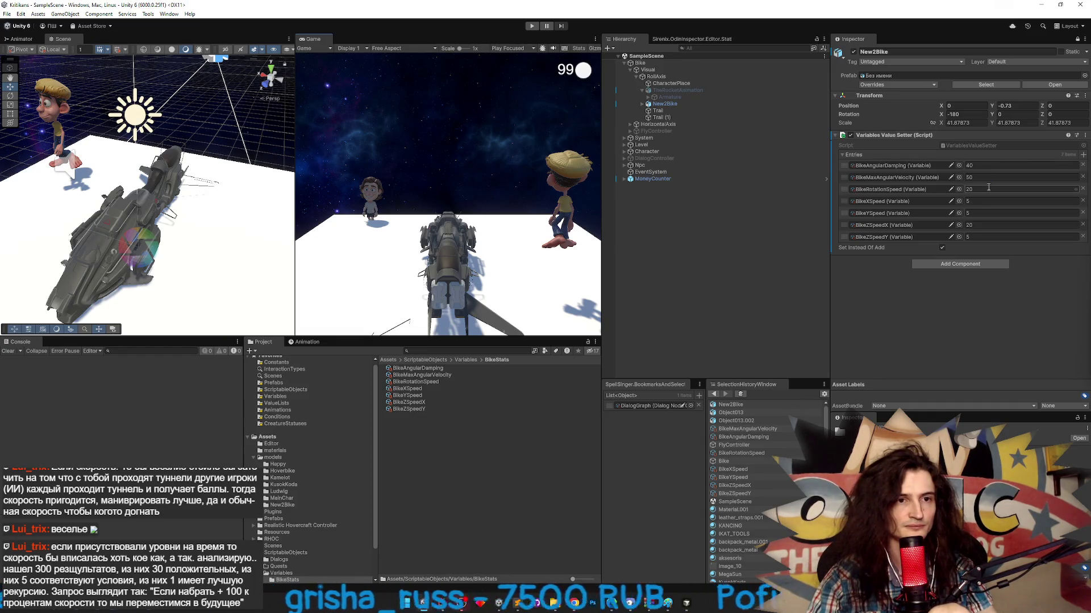
click(907, 189)
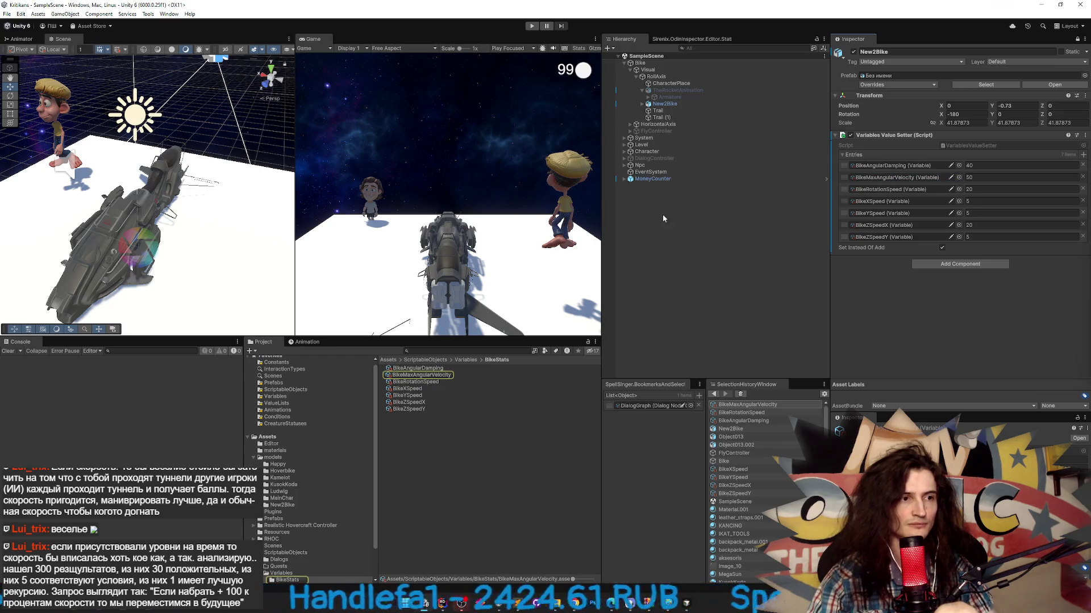
key(ctrl+p)
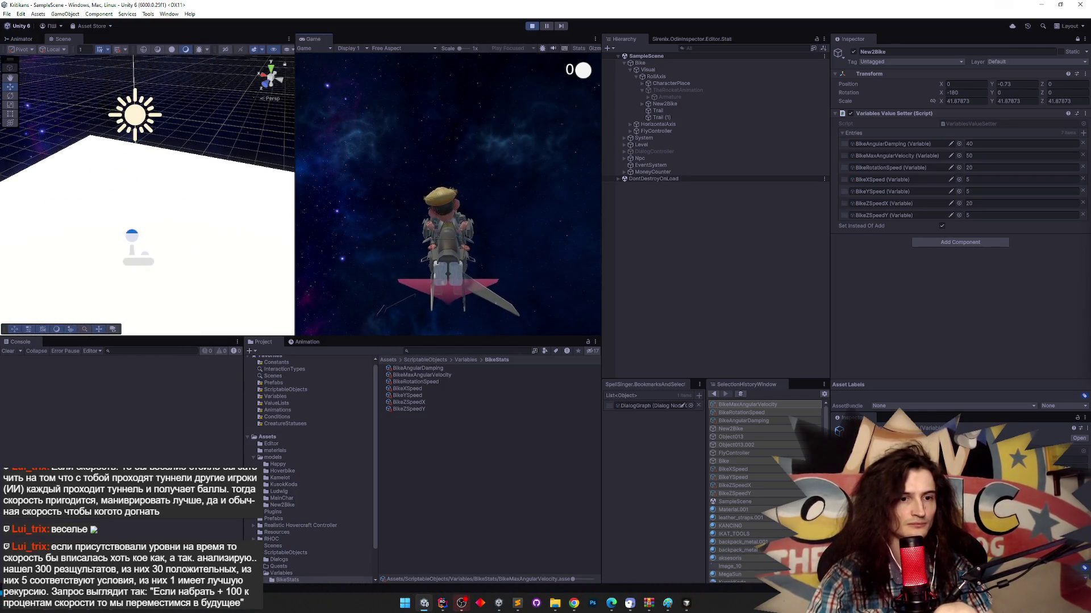
key(super)
key(Escape)
click(902, 168)
click(537, 26)
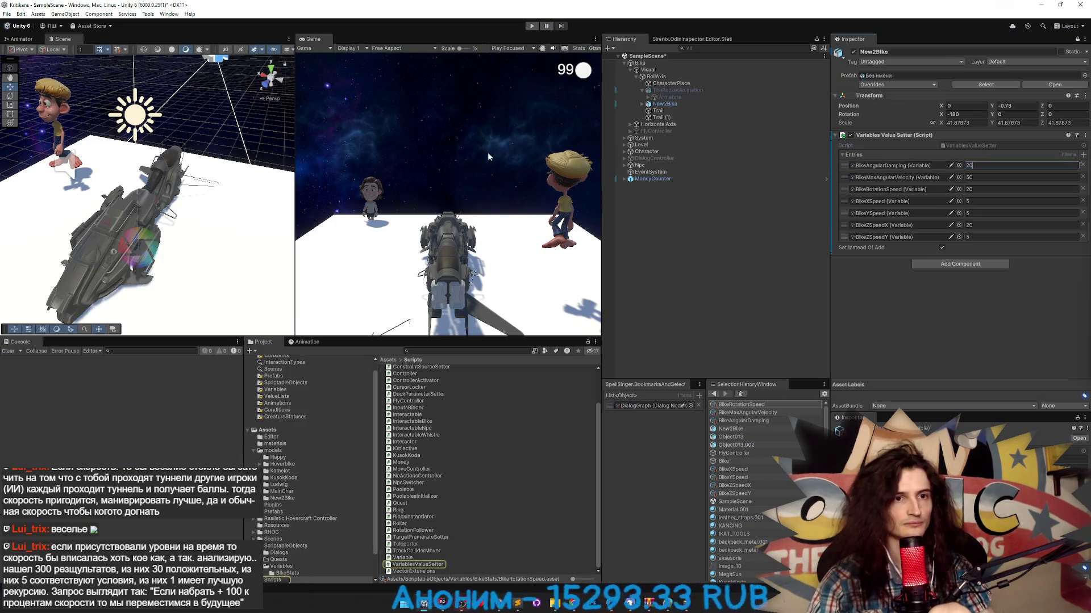
key(ctrl+p)
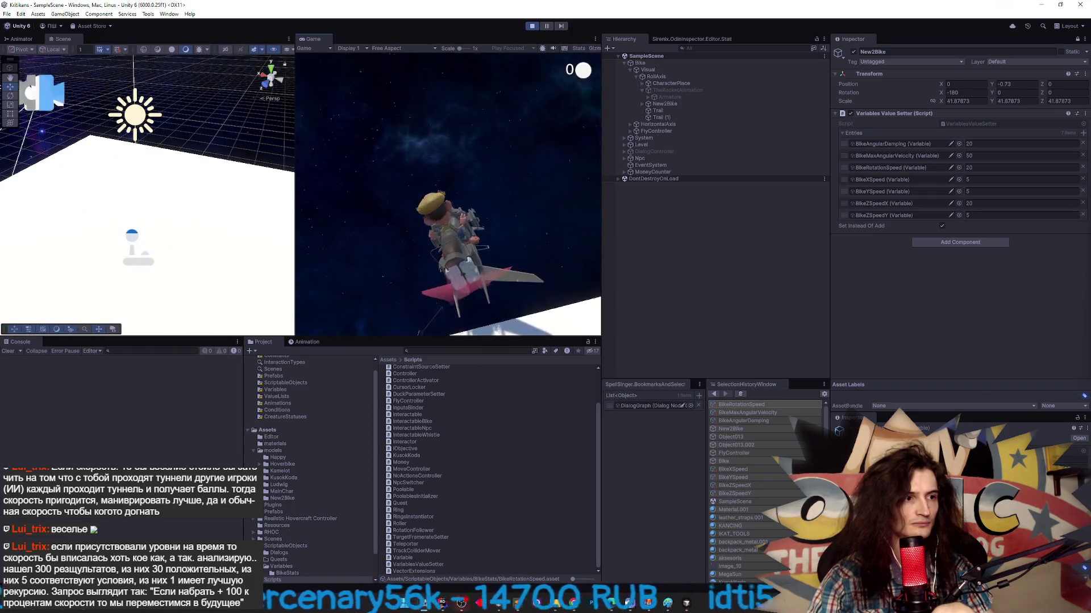
key(ctrl+p)
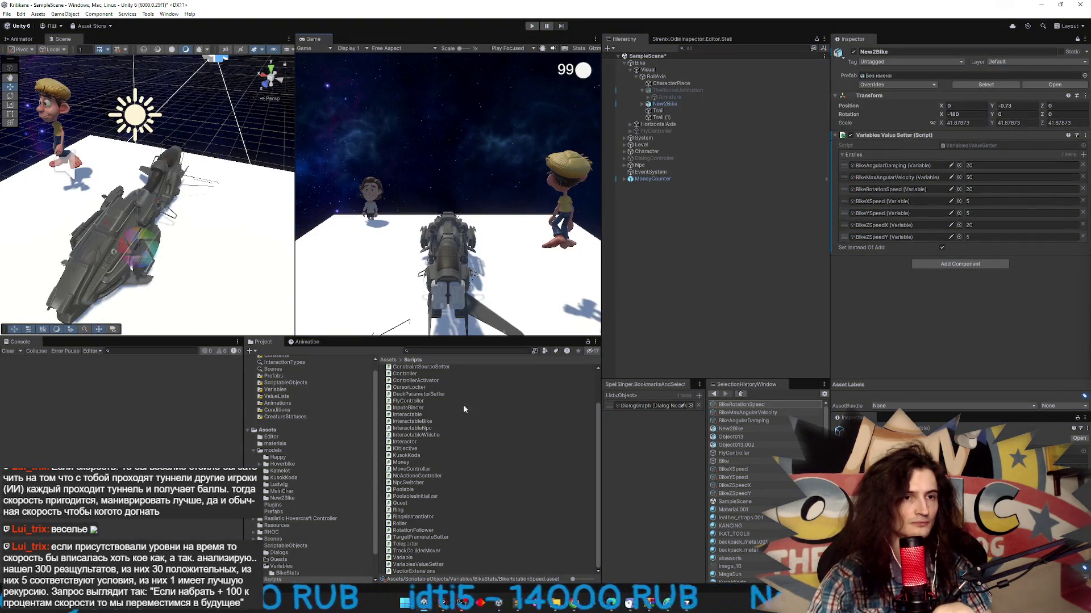
key(alt+Tab)
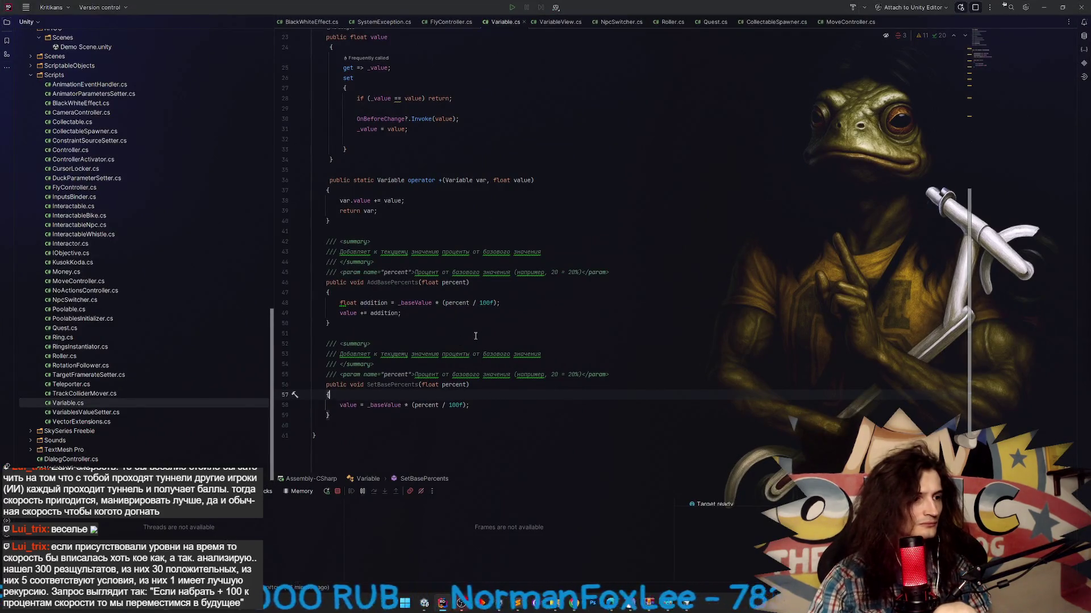
- Scroll through Variable.cs in Rider without changes, then return to Unity
scroll(966, 303, up, 4)
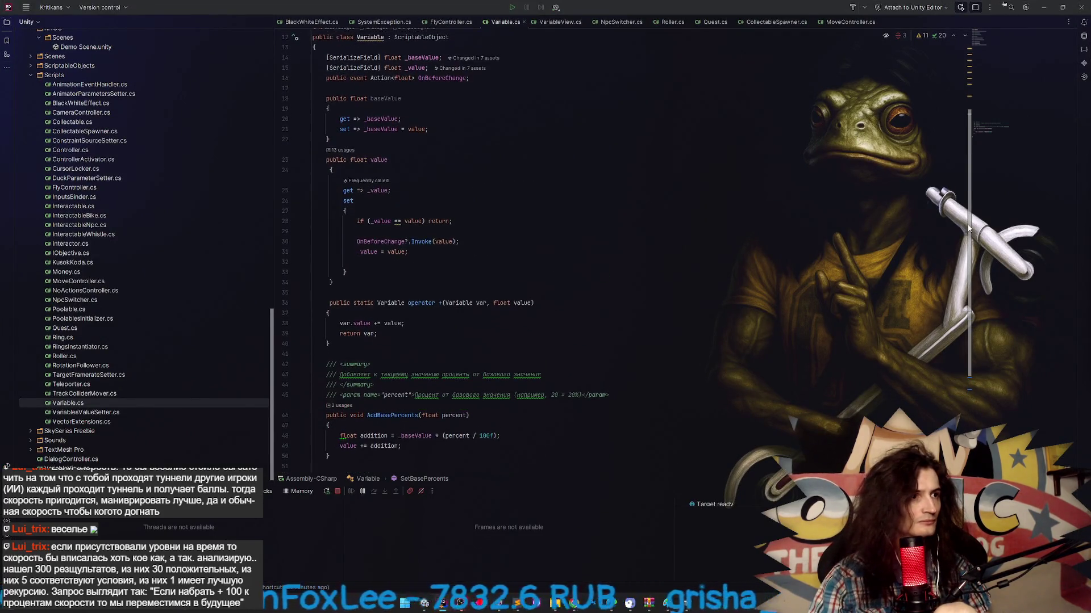
drag(967, 234, 969, 263)
scroll(969, 263, down, 5)
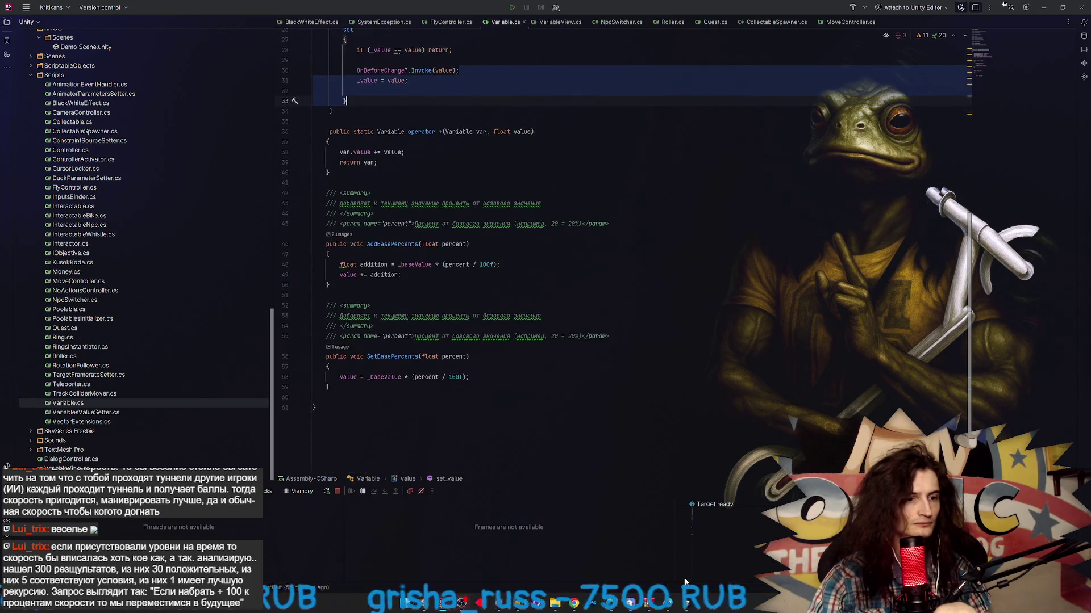
click(686, 604)
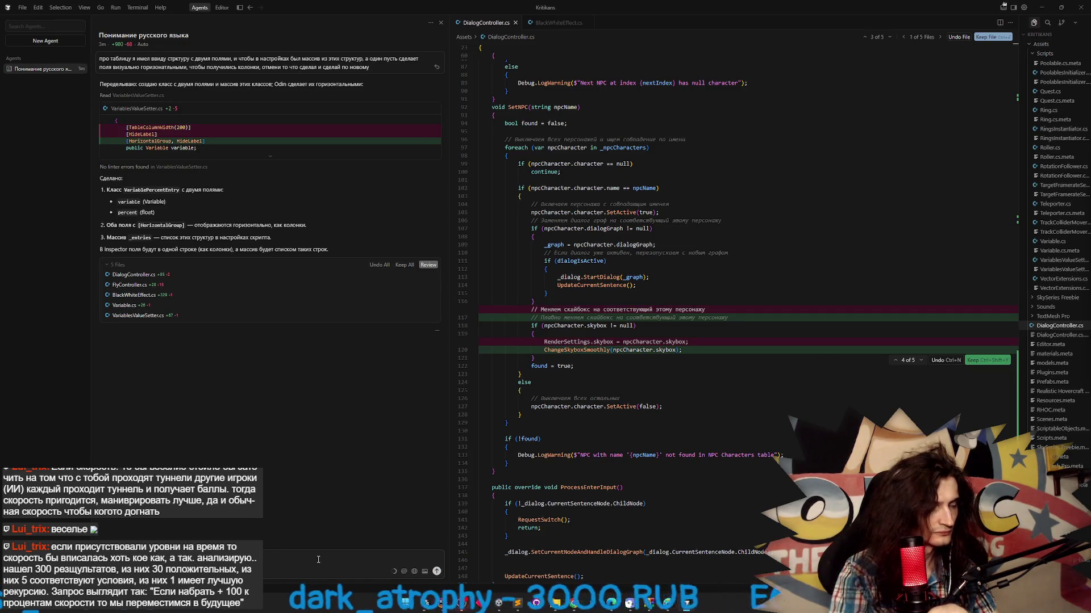
key(alt+Tab)
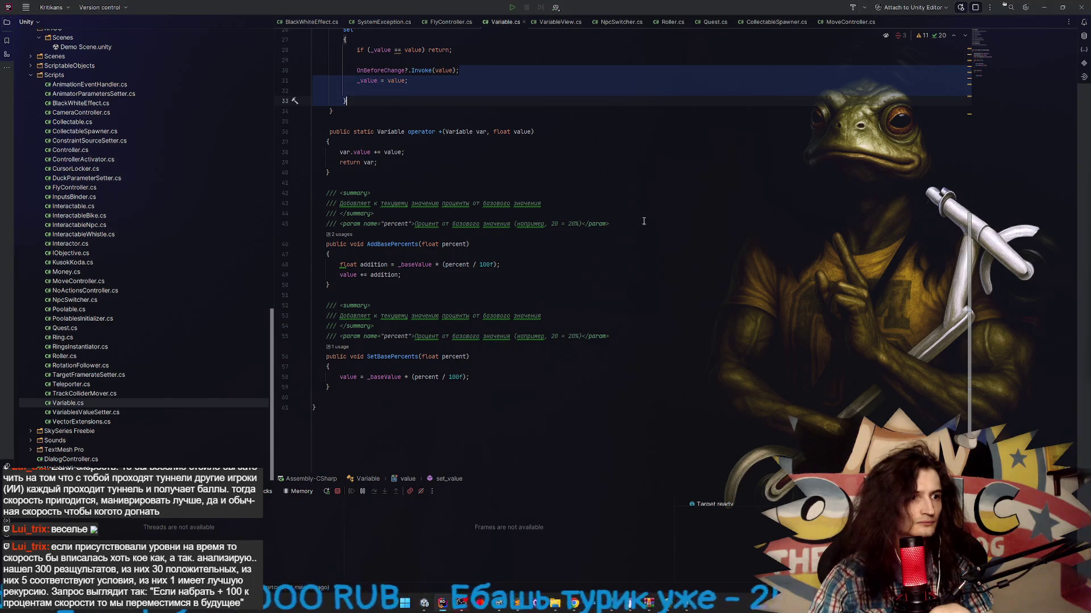
key(alt+Tab)
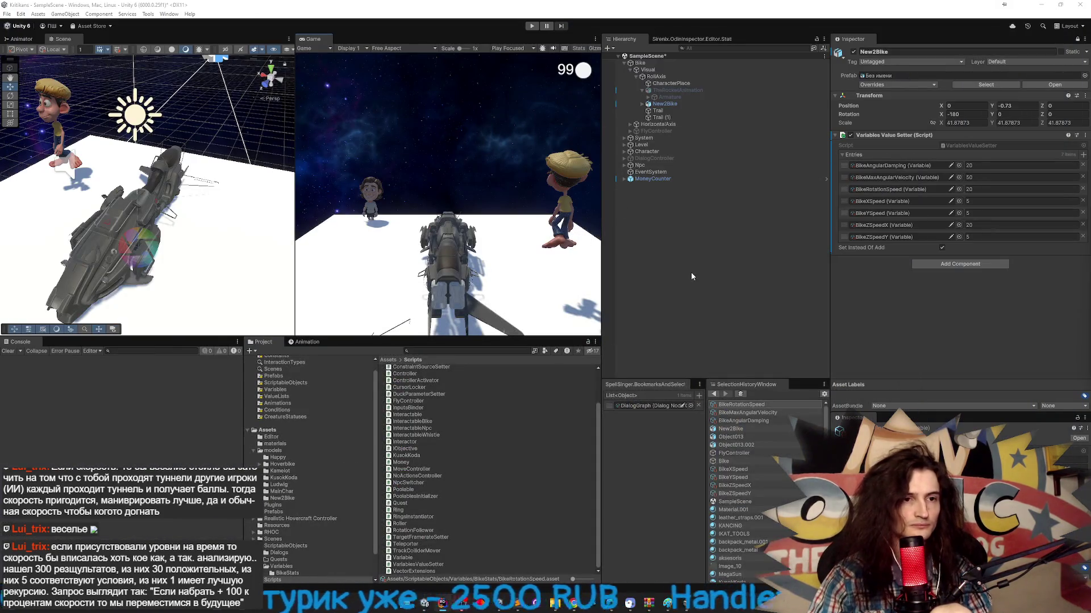
- Set BikeAngularDamping to 30, play-test with the Game view maximized, then open the Variable script
click(972, 165)
text(30)
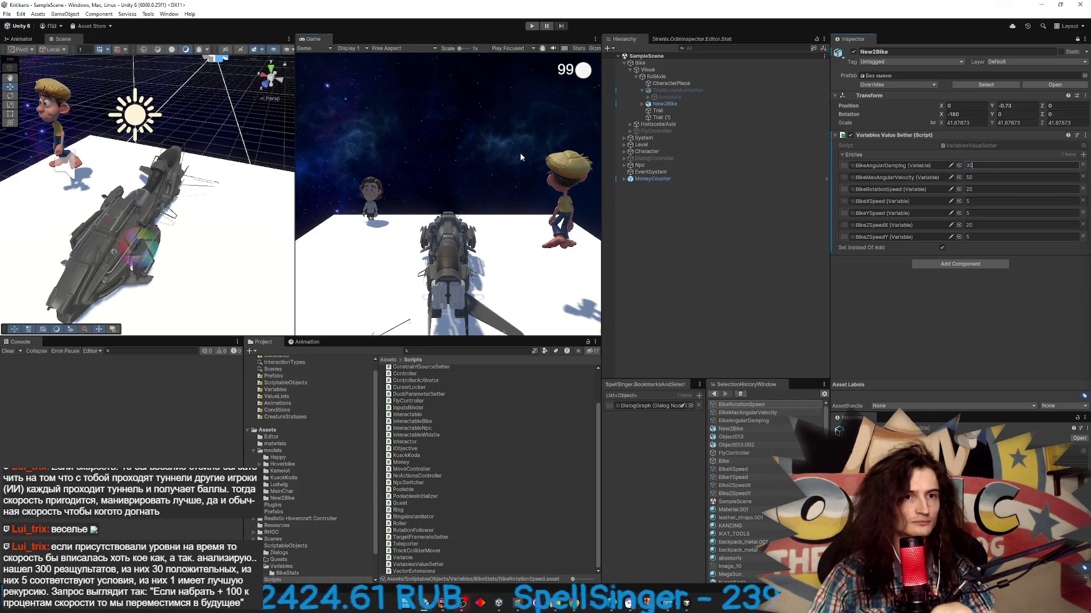
key(ctrl+p)
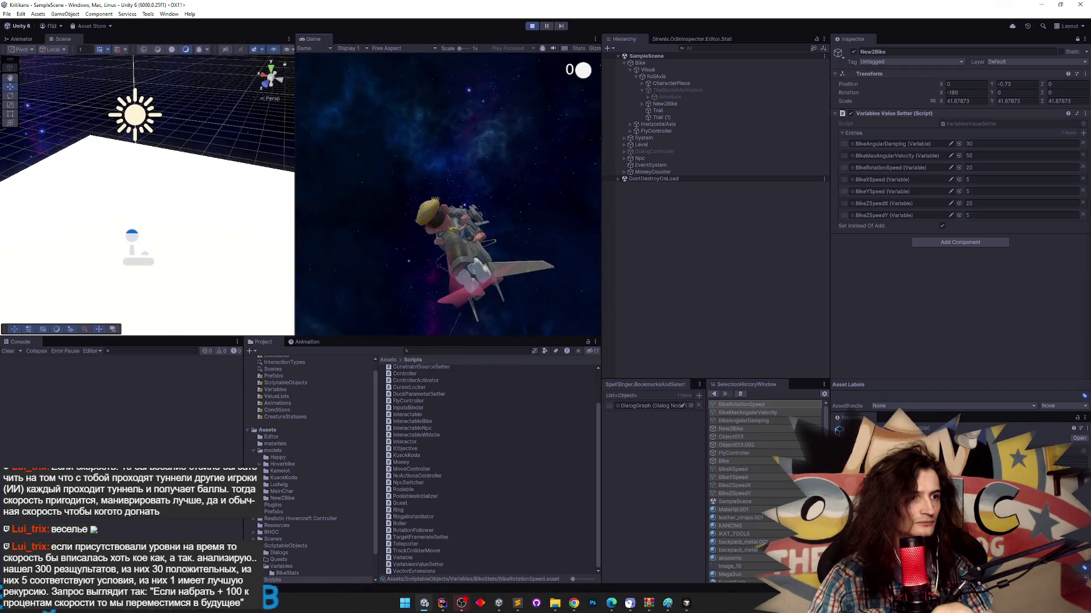
key(shift+space)
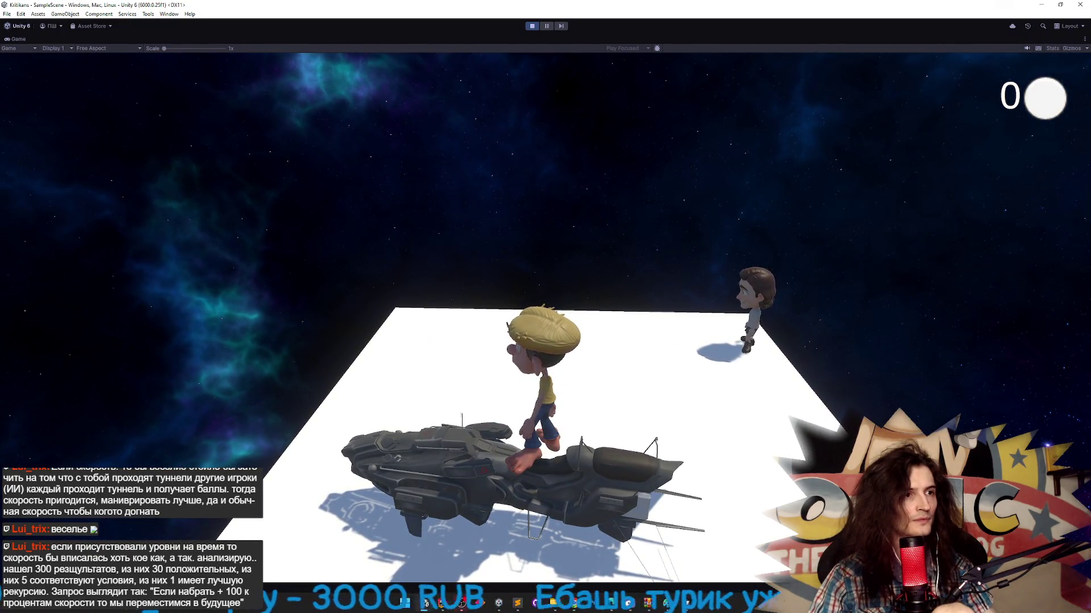
key(ctrl+p)
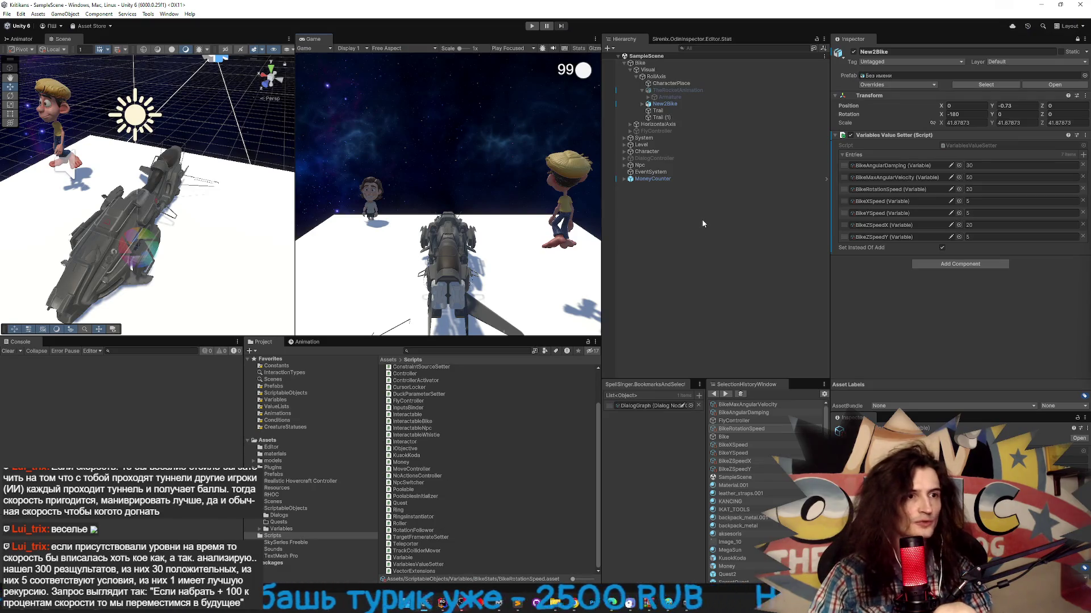
double_click(455, 558)
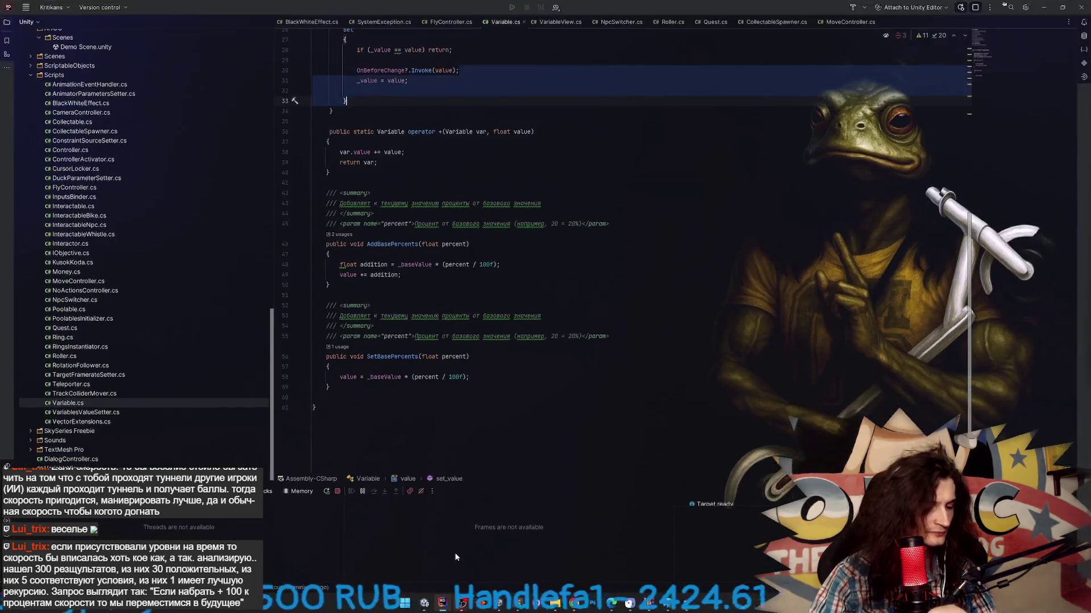
- Open CameraController.cs via Search Everywhere and add an OnDisable method setting _rotationInput to 0f
key(shift)
key(shift)
text(сфыукфс)
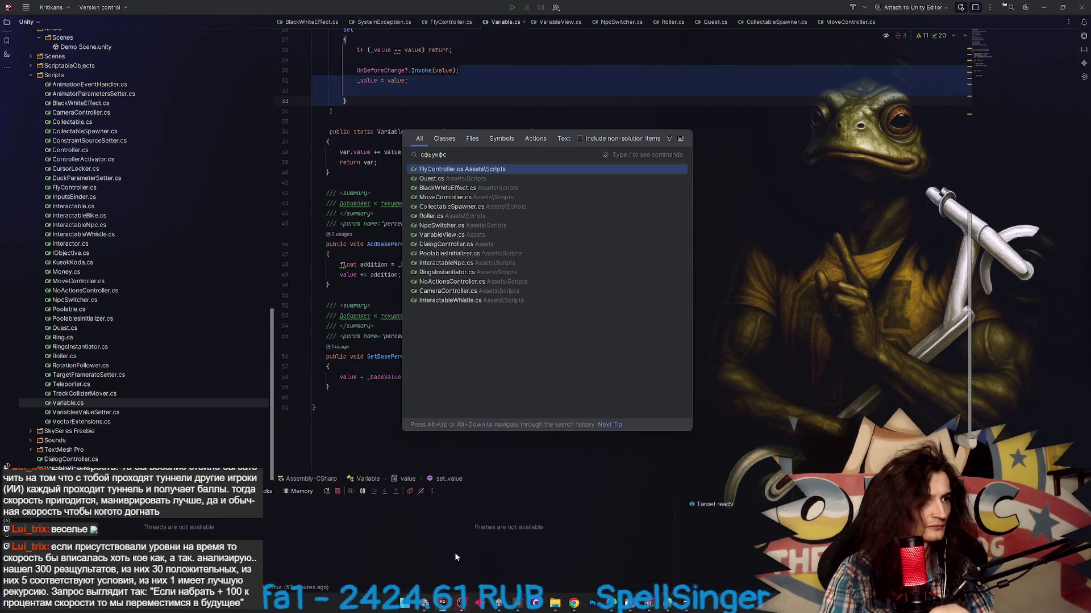
key(Down)
key(Down)
key(Down)
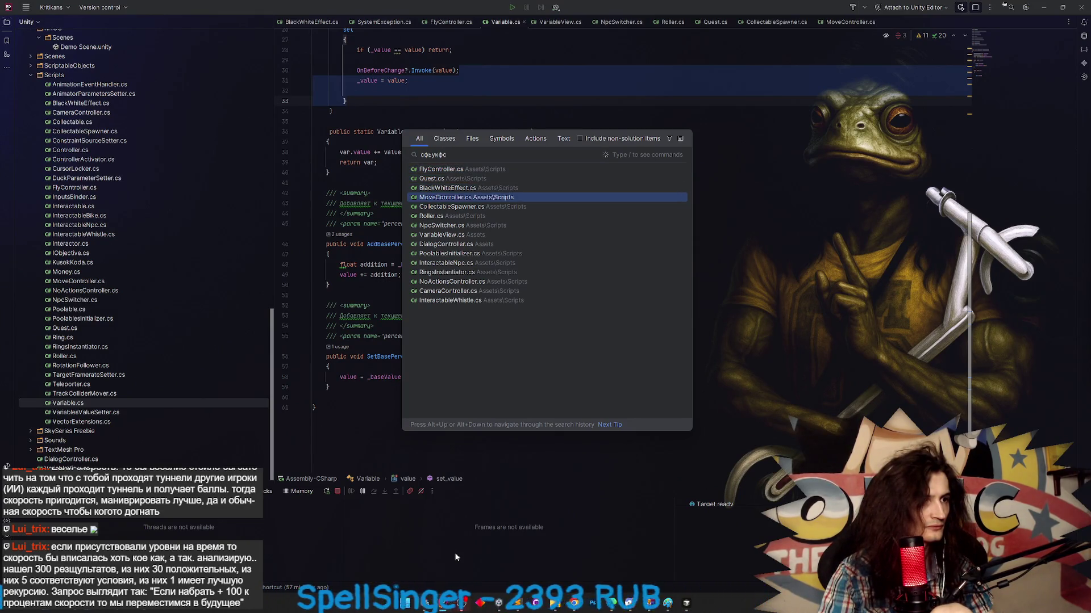
key(alt+space)
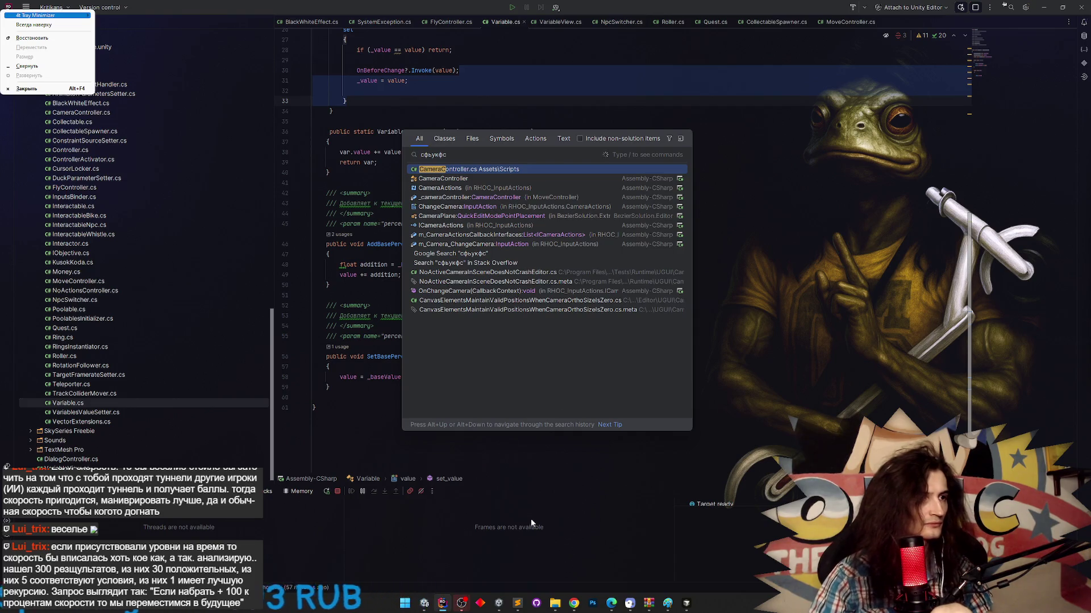
key(Escape)
click(460, 169)
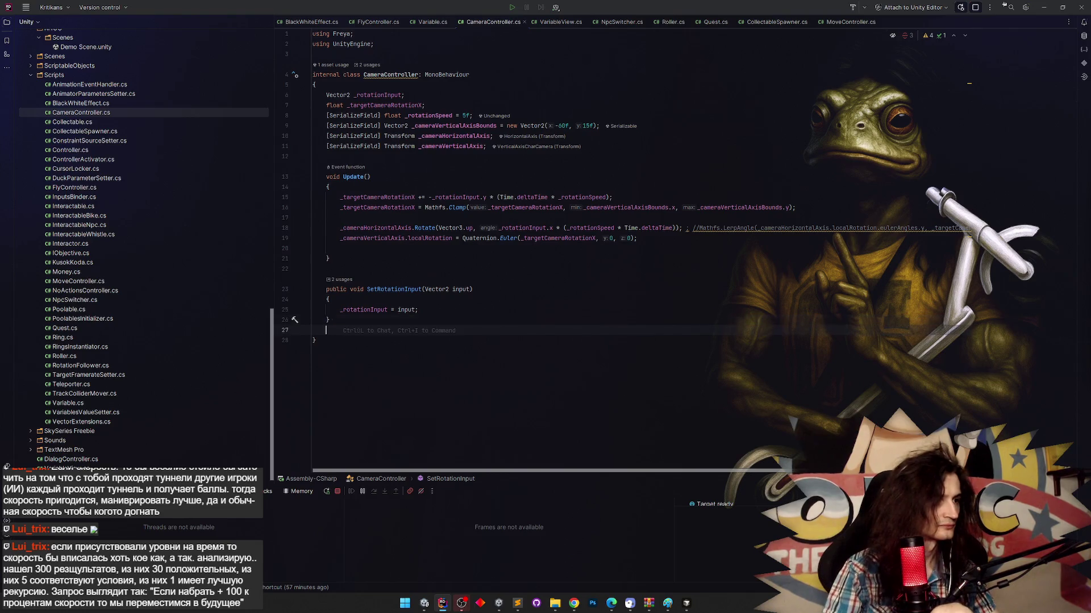
text(OnDis)
key(Return)
text(_rotationInput = 0f;)
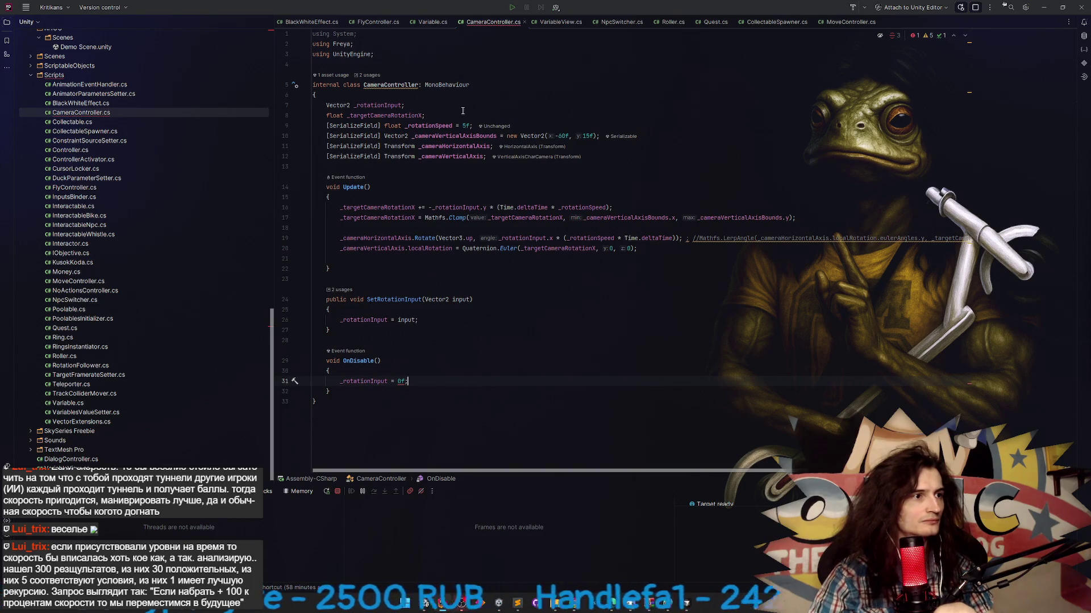
key(alt+Tab)
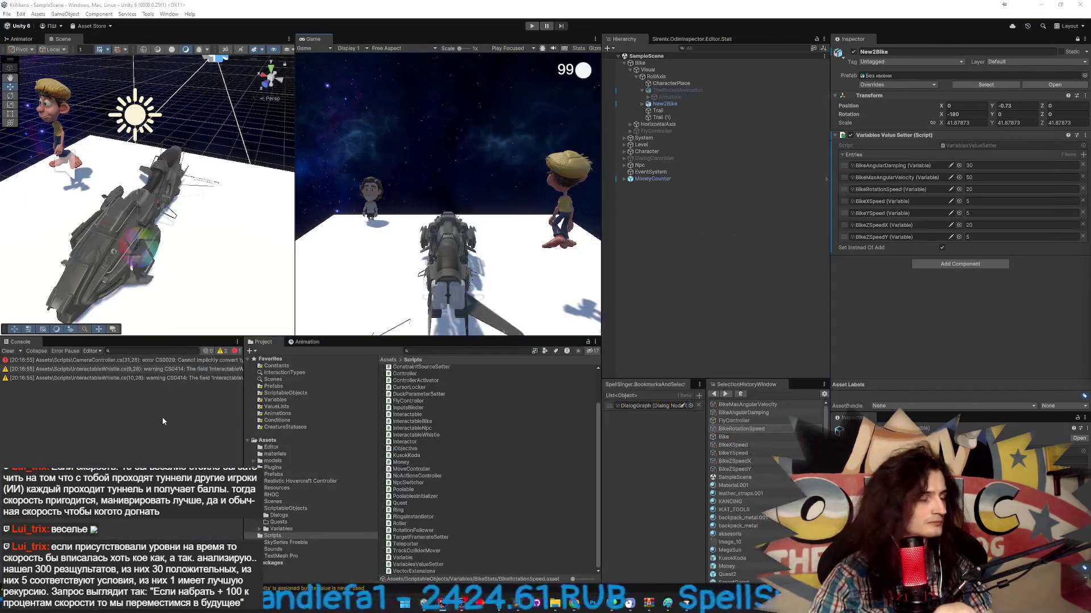
- Check Unity's CS0029 compile error while switching between Rider, the TZ.todo notes and Cursor
key(alt+Tab)
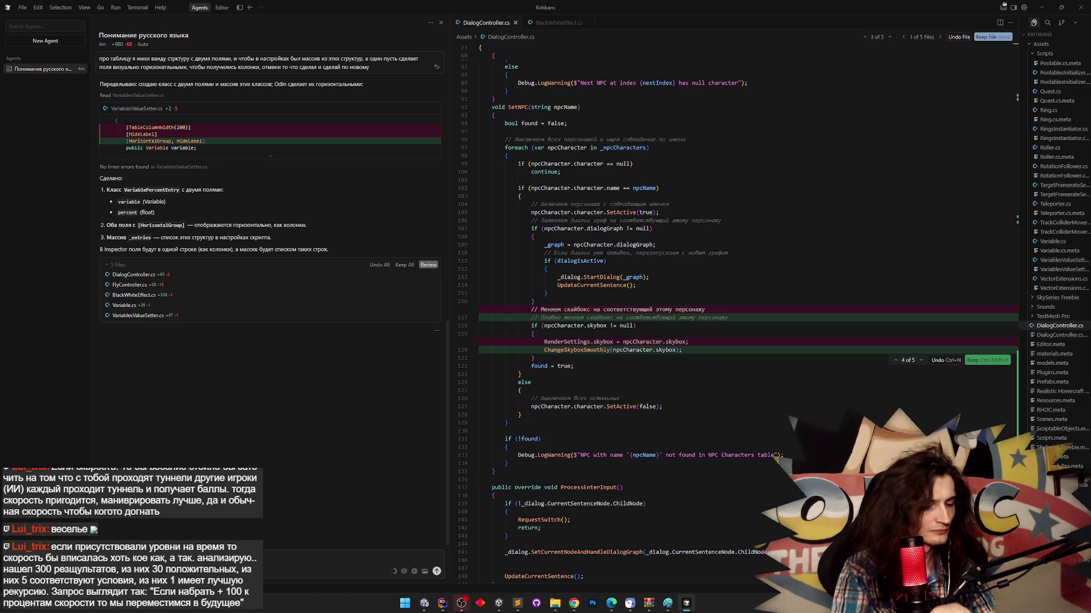
click(430, 605)
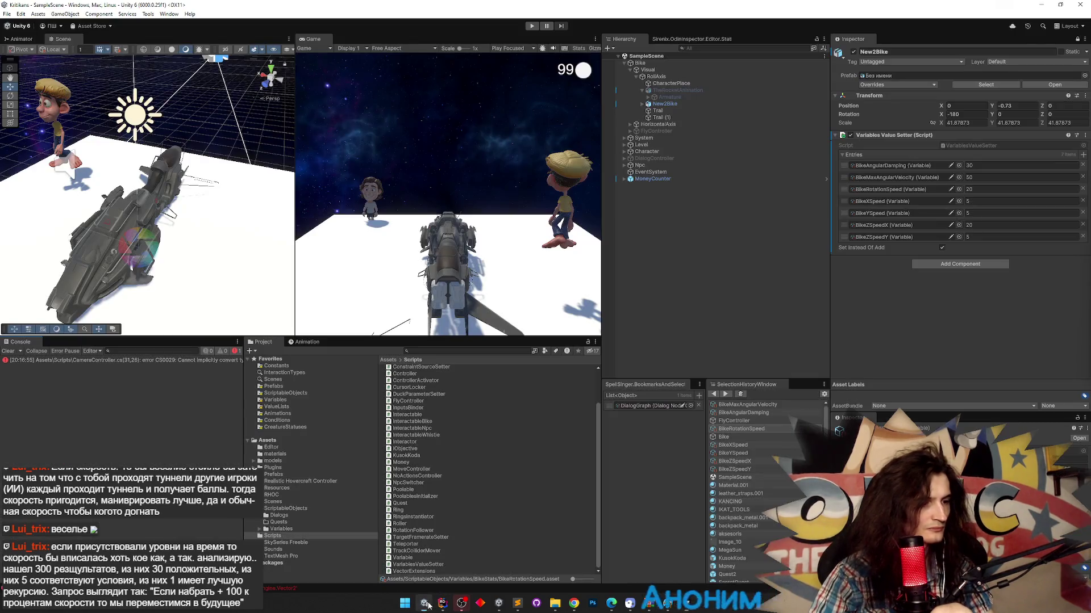
click(442, 605)
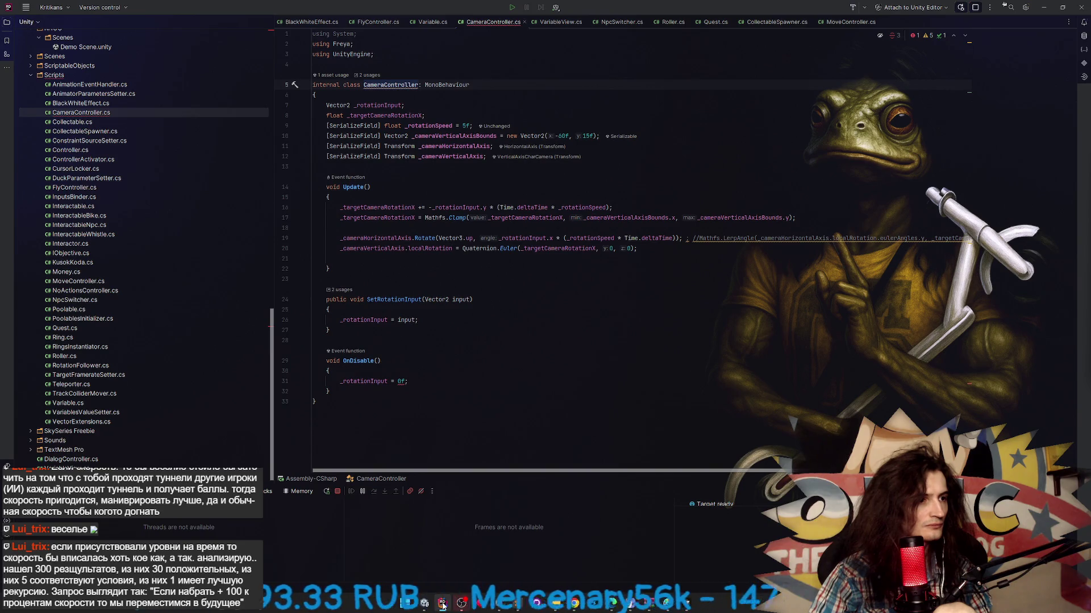
key(alt+Tab)
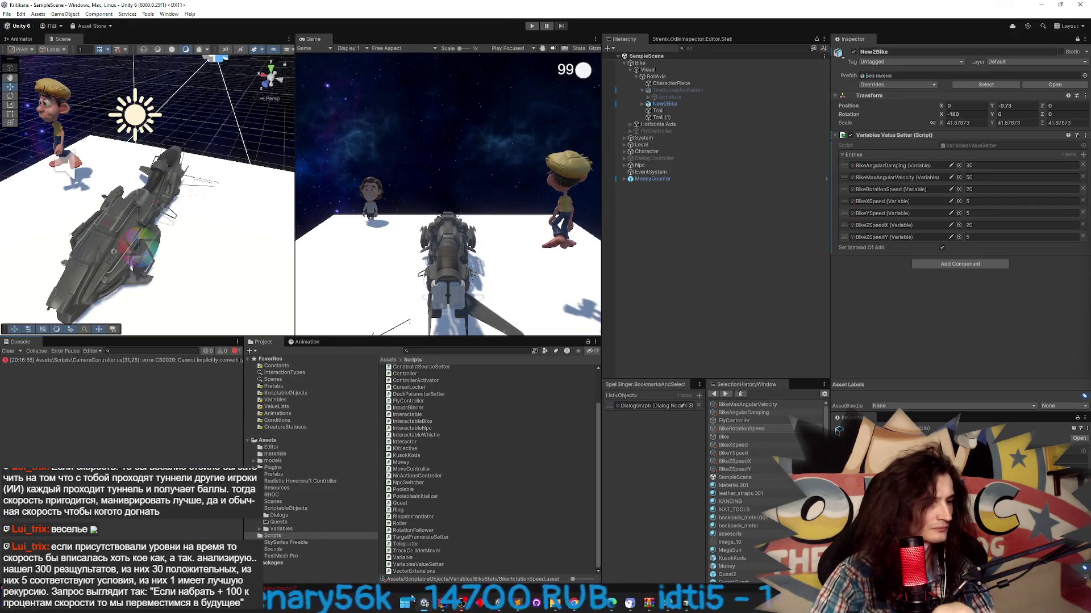
click(520, 606)
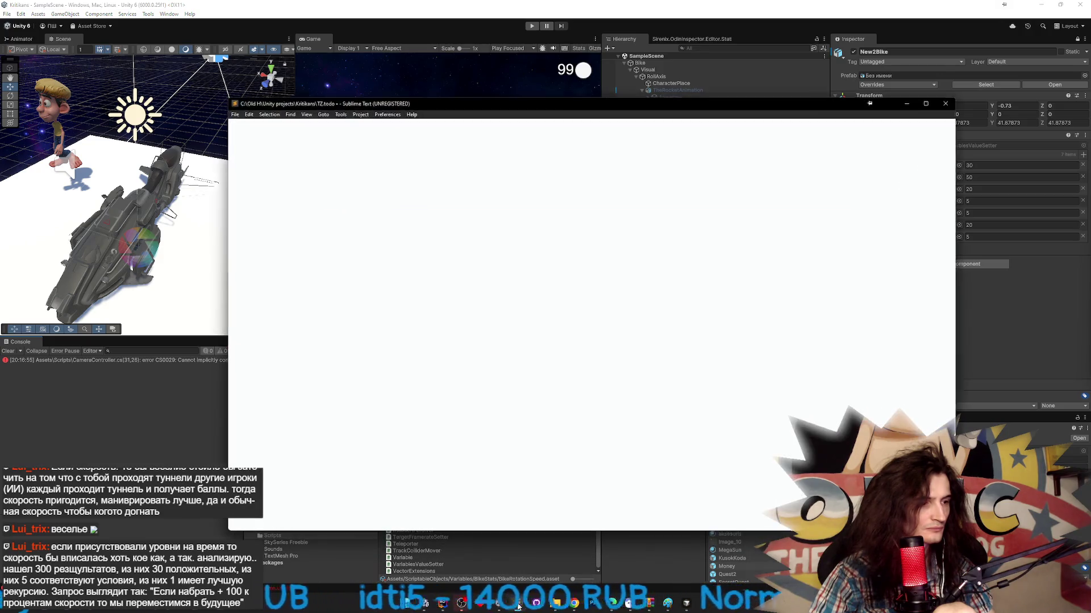
click(664, 606)
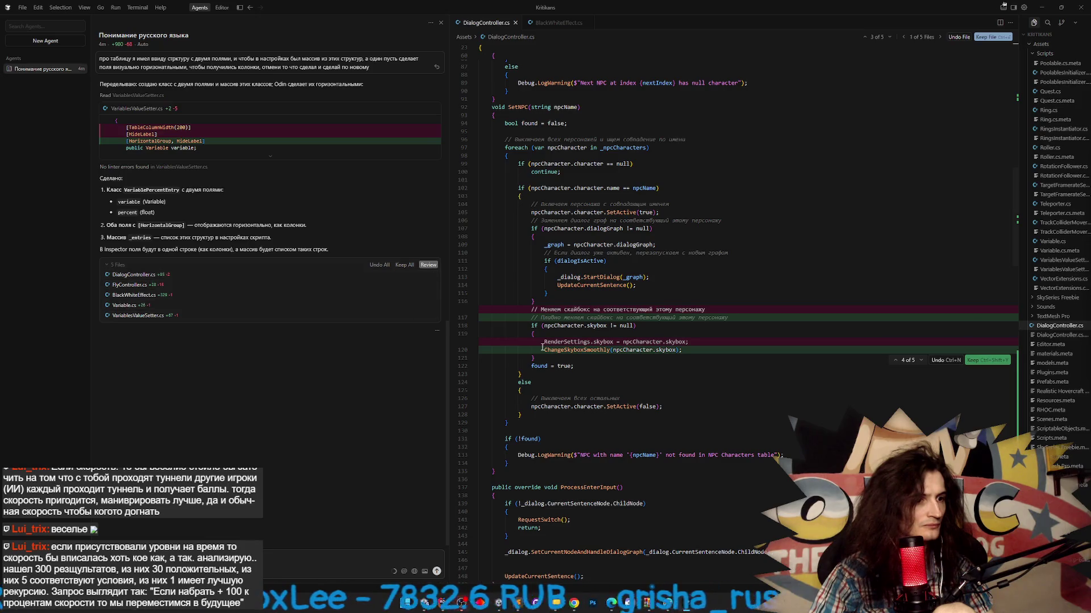
click(429, 610)
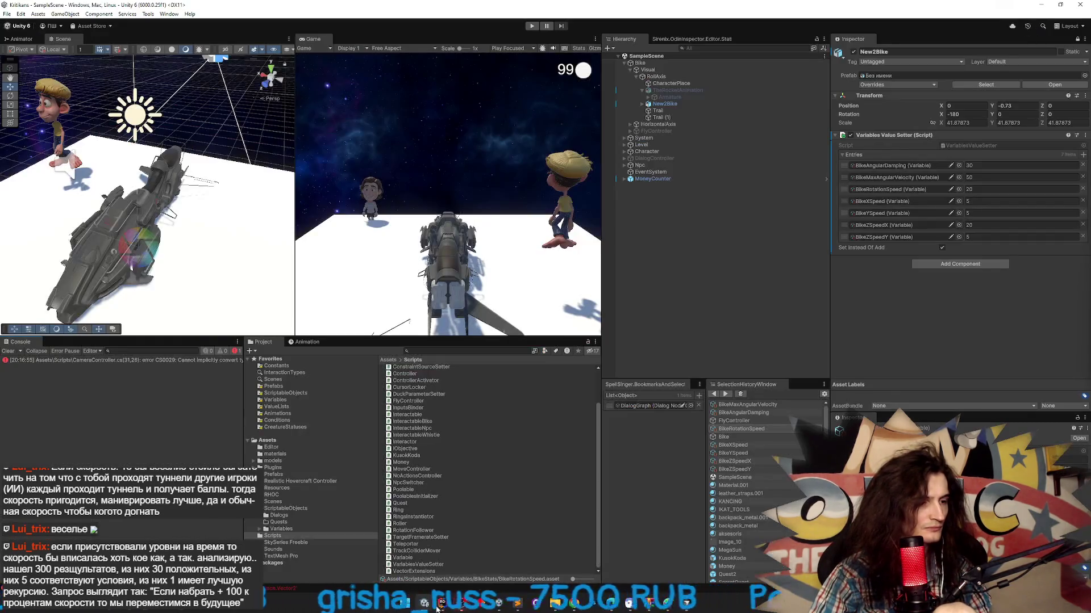
click(647, 603)
click(661, 601)
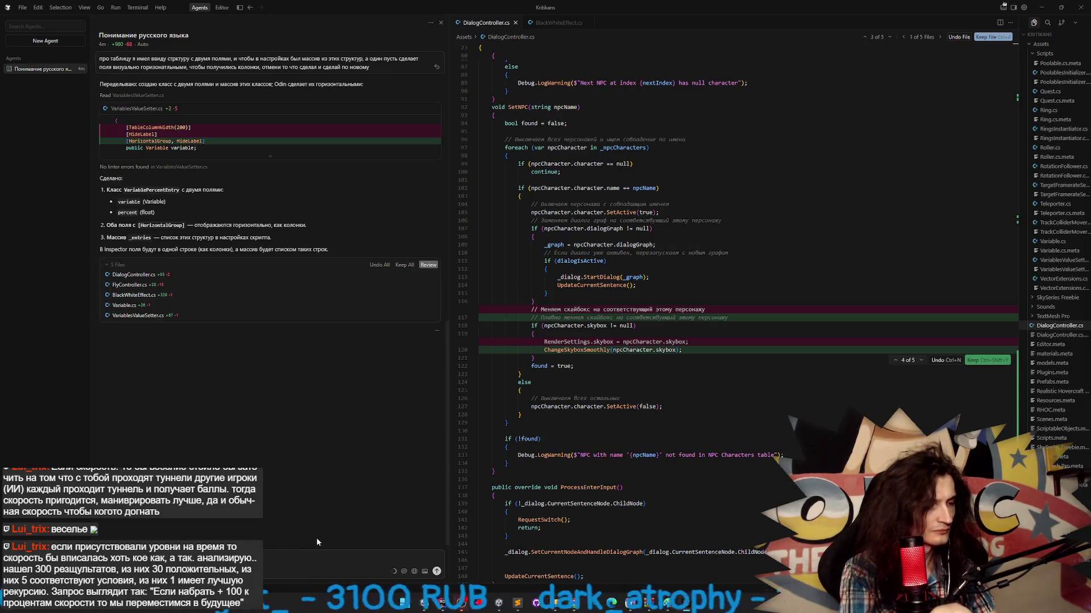
click(685, 607)
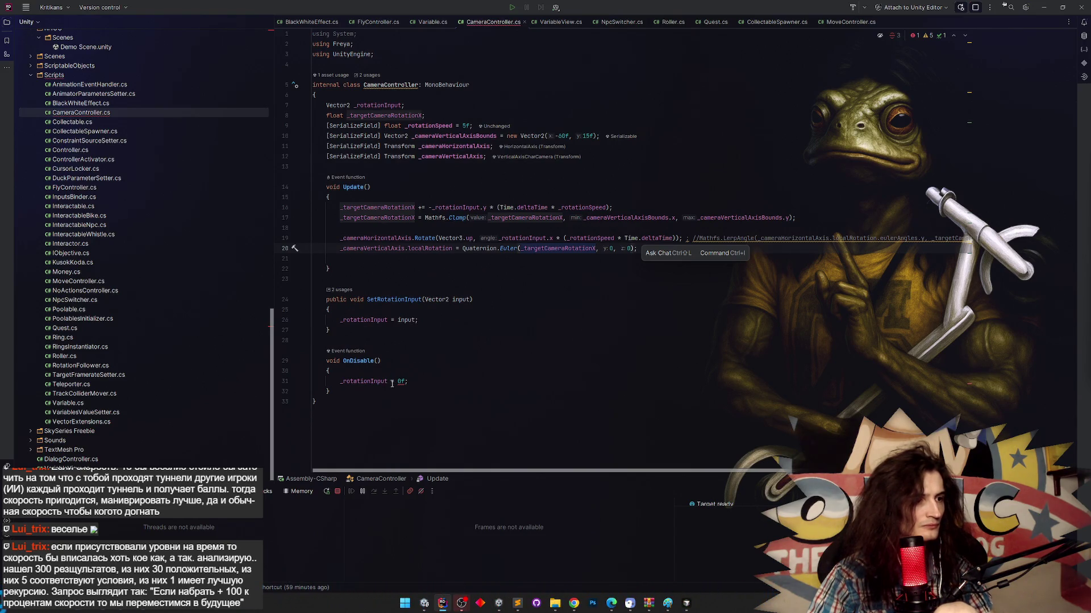
- Replace 0f with Vector2.zero in CameraController's OnDisable and let Unity recompile
click(401, 382)
text(Мус)
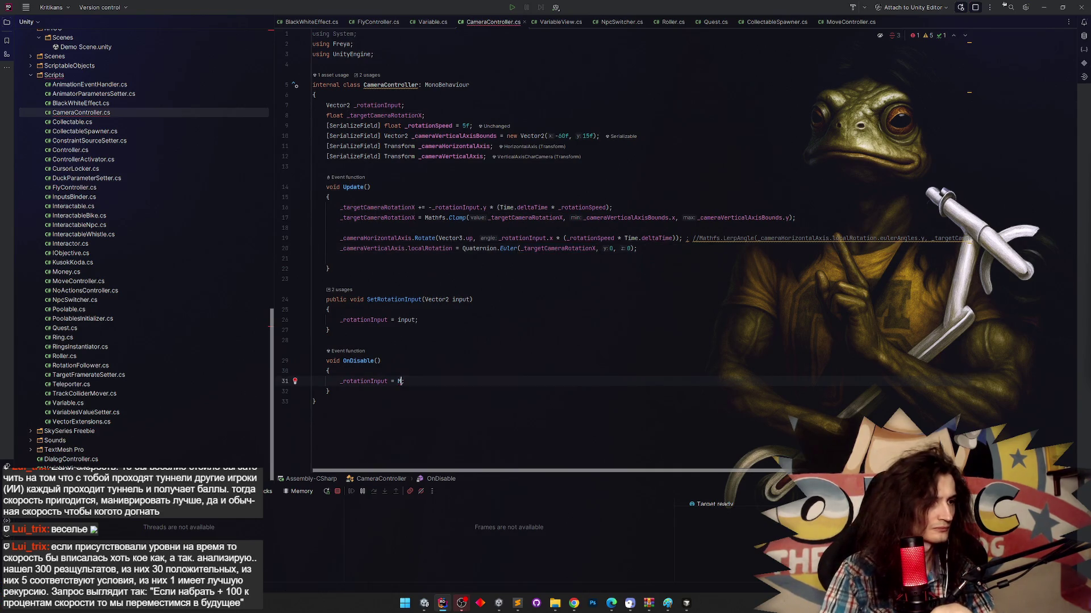
key(Return)
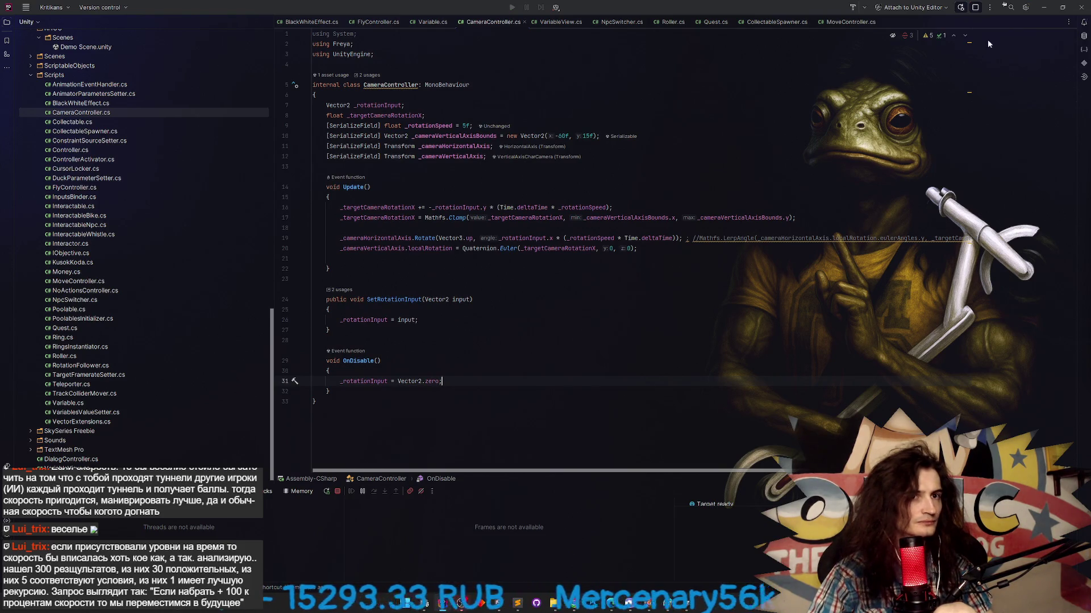
key(alt+Tab)
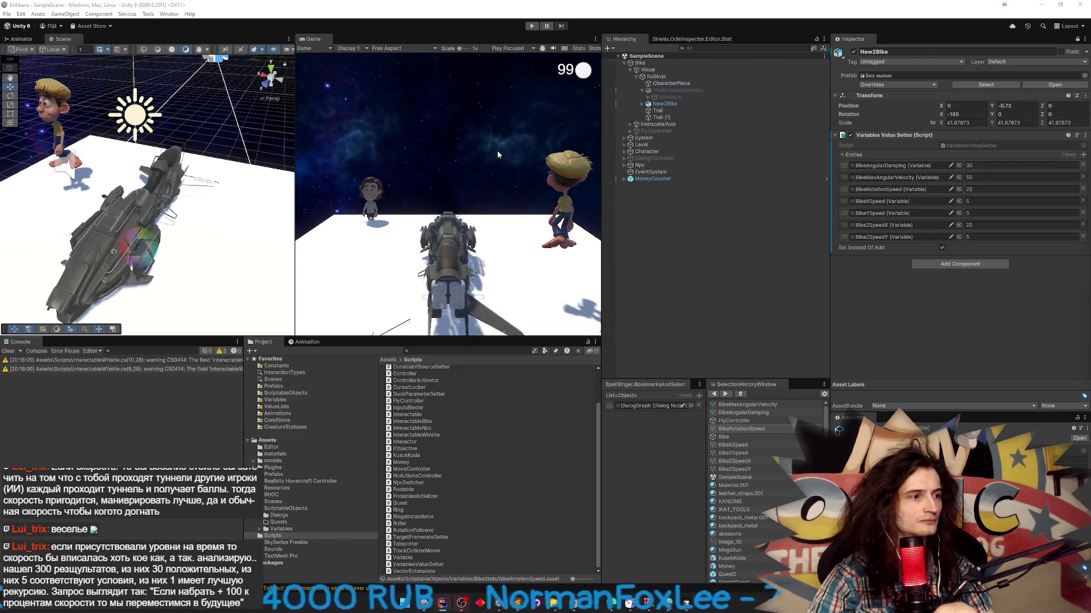
key(ctrl+p)
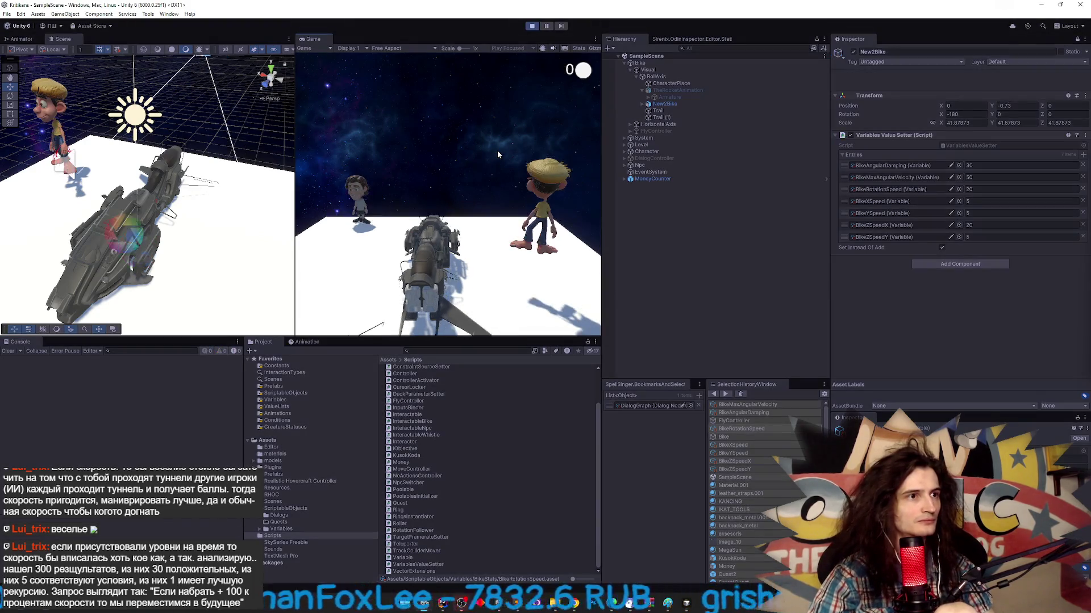
key(shift+space)
key(space)
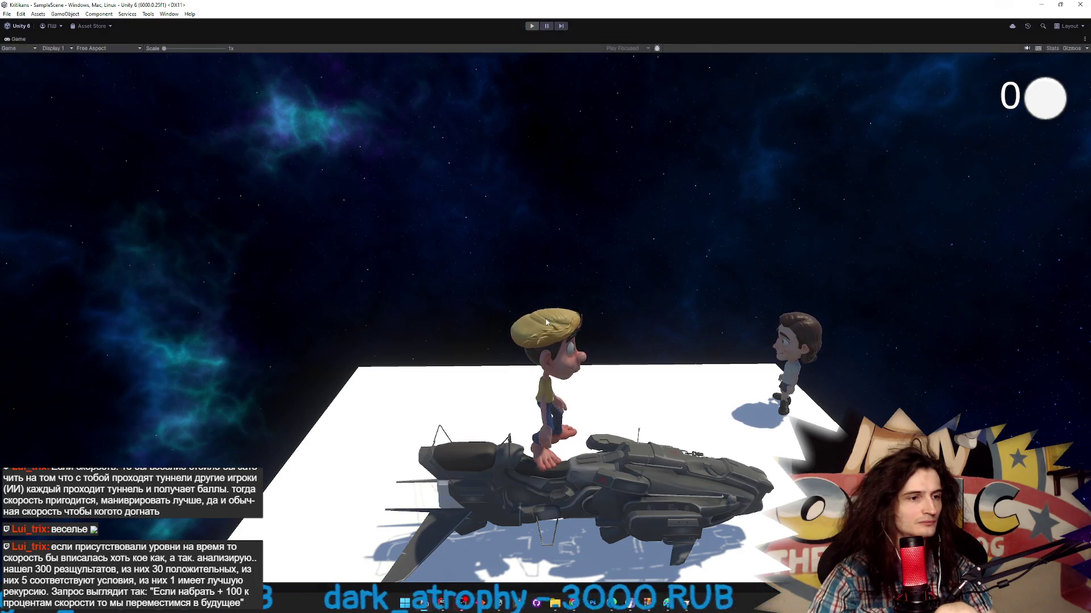
key(ctrl+p)
key(ctrl+p)
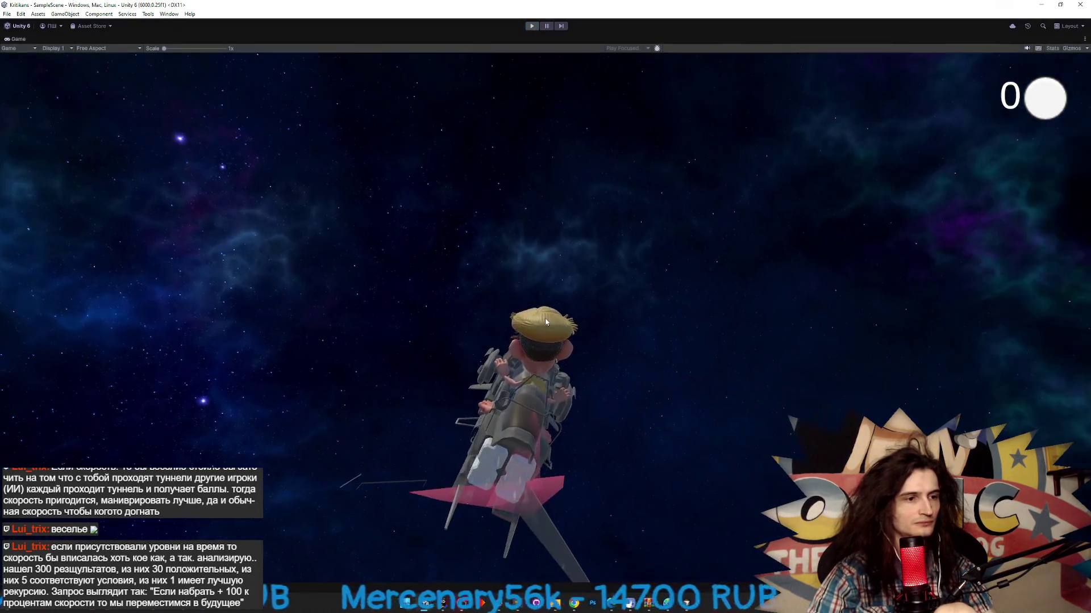
key(ctrl+p)
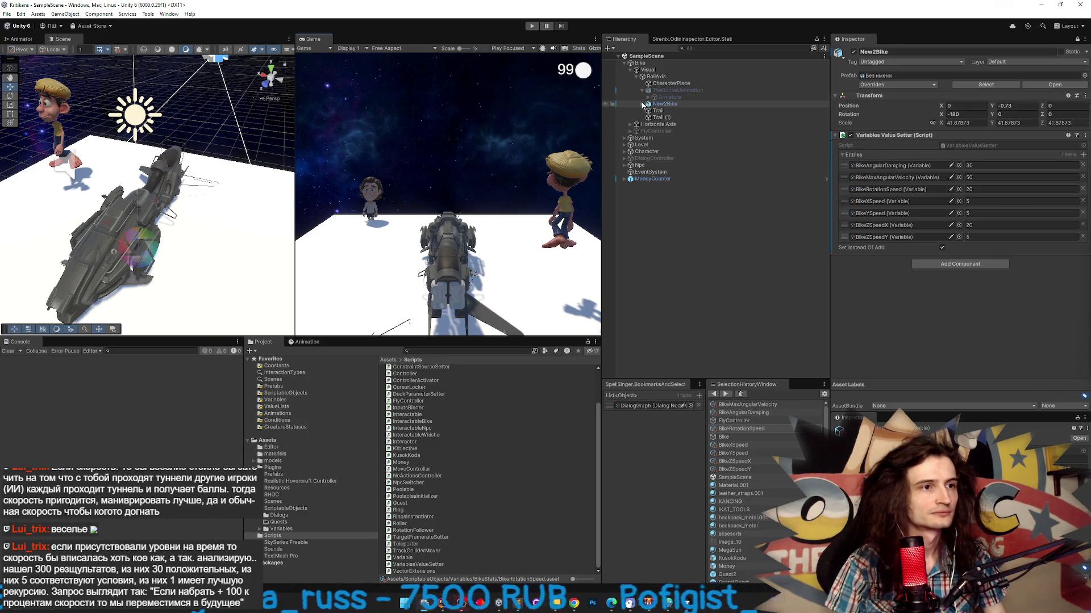
- Expand New2Bike, select bag.000 and bag.001, and orbit the Scene view around the bike
click(642, 104)
double_click(674, 117)
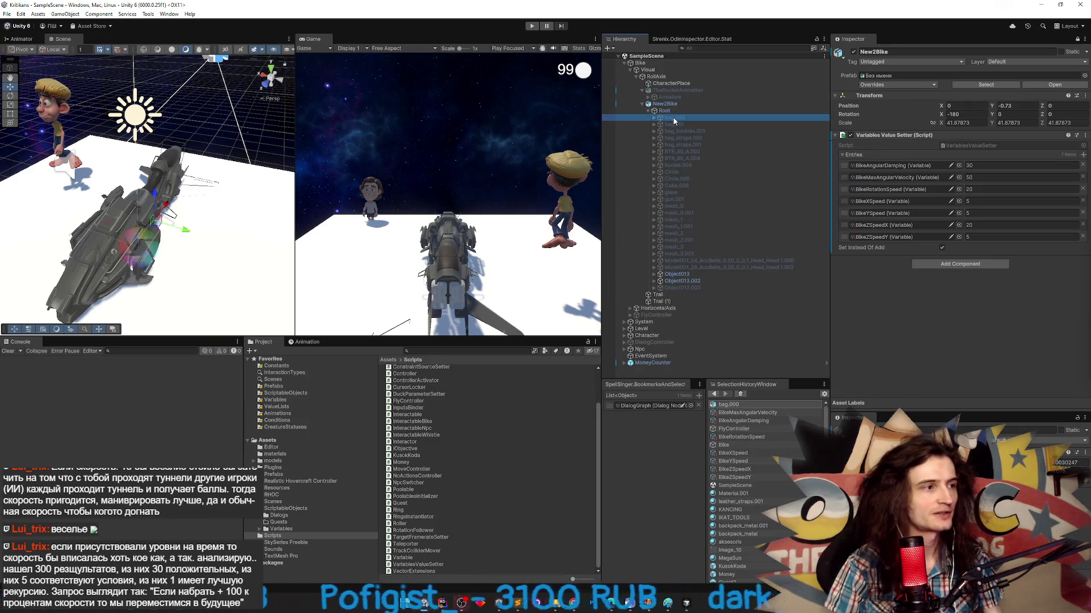
shift+click(673, 125)
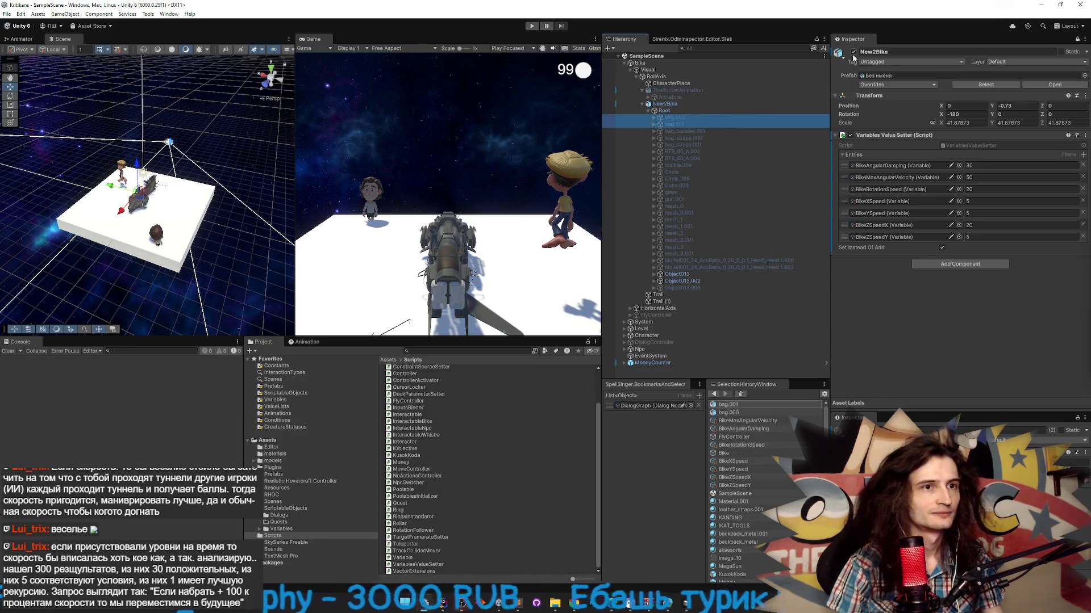
click(676, 117)
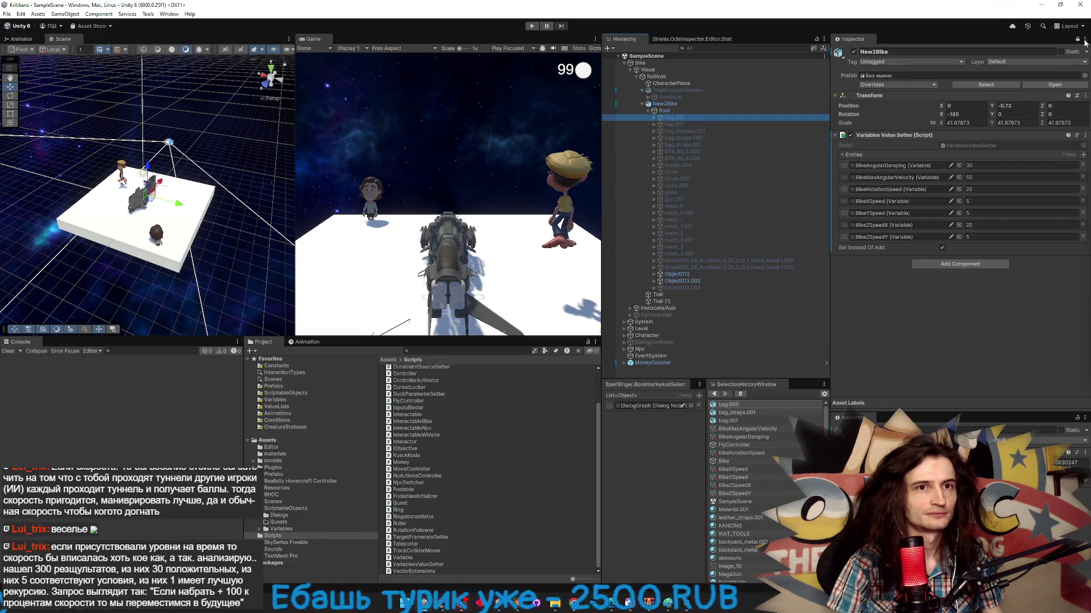
shift+click(694, 124)
drag(227, 136, 240, 130)
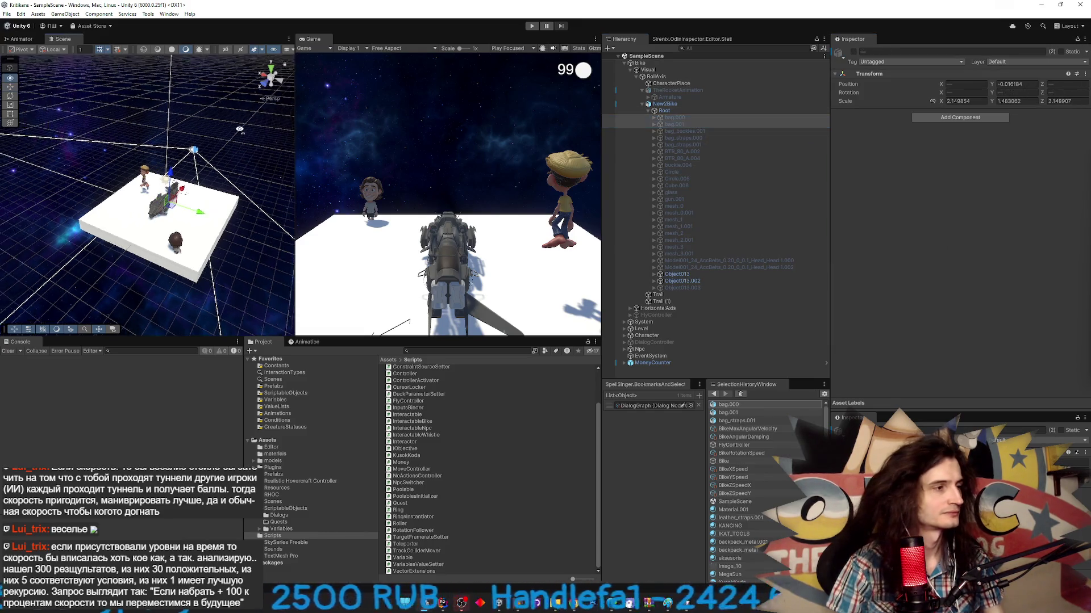
drag(295, 188, 333, 187)
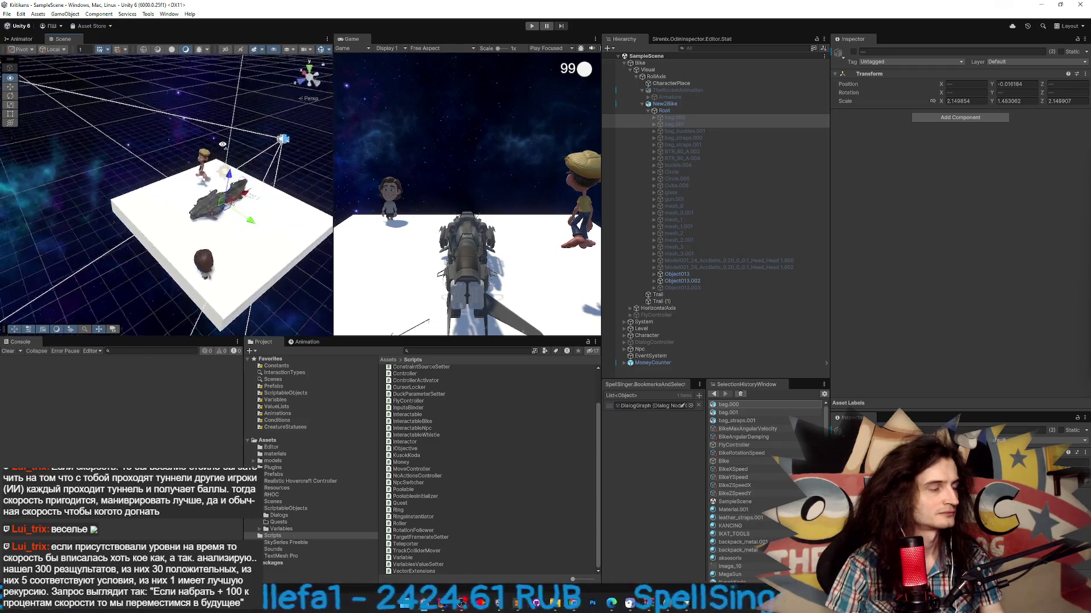
scroll(222, 143, up, 5)
drag(223, 144, 148, 146)
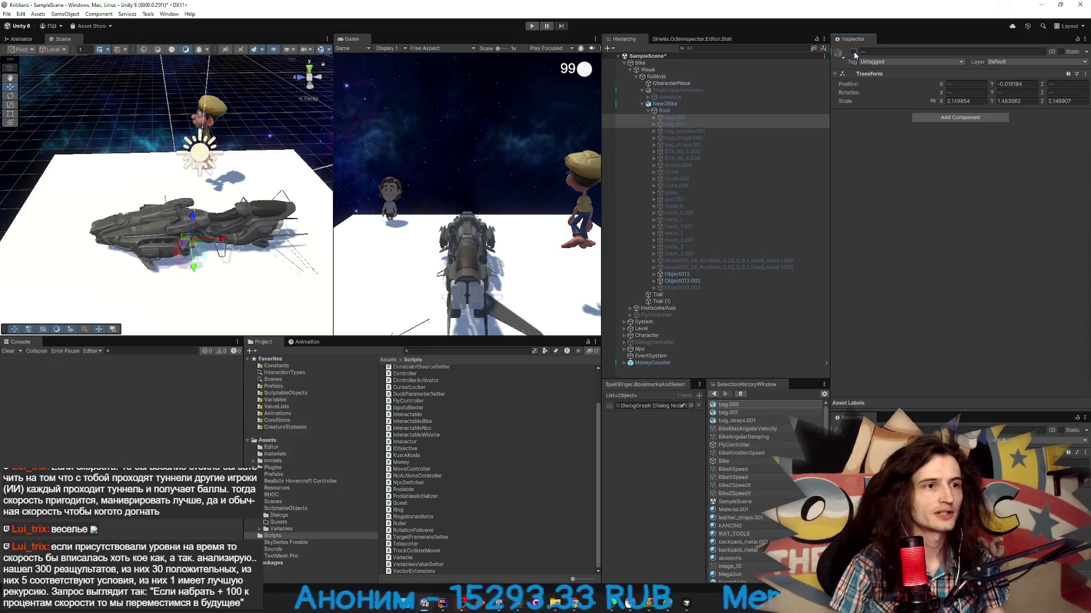
- With both bags selected, create a new empty GameObject under Root
click(711, 117)
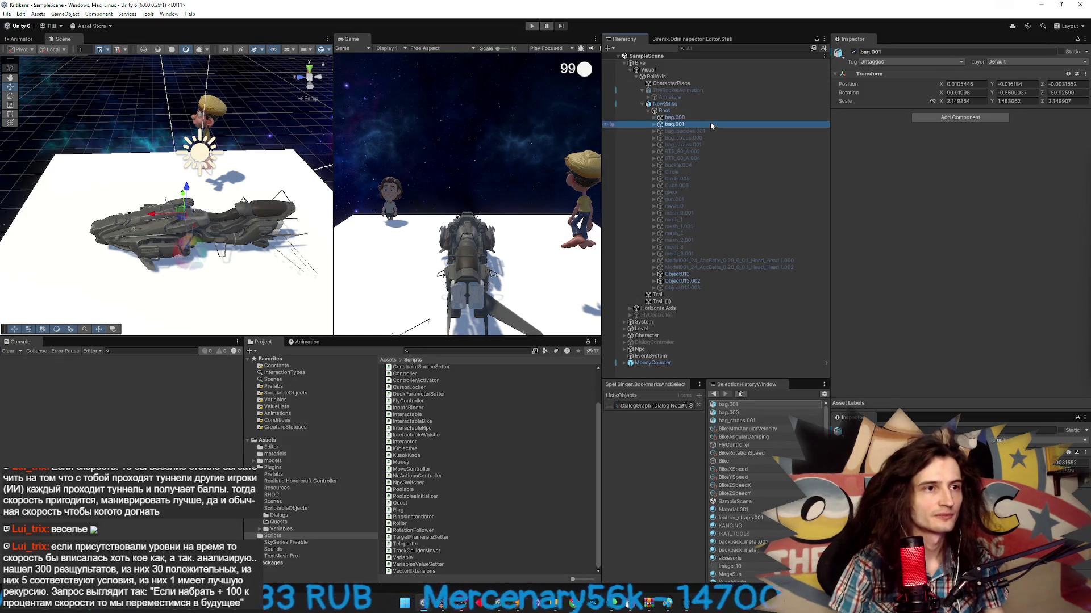
click(710, 124)
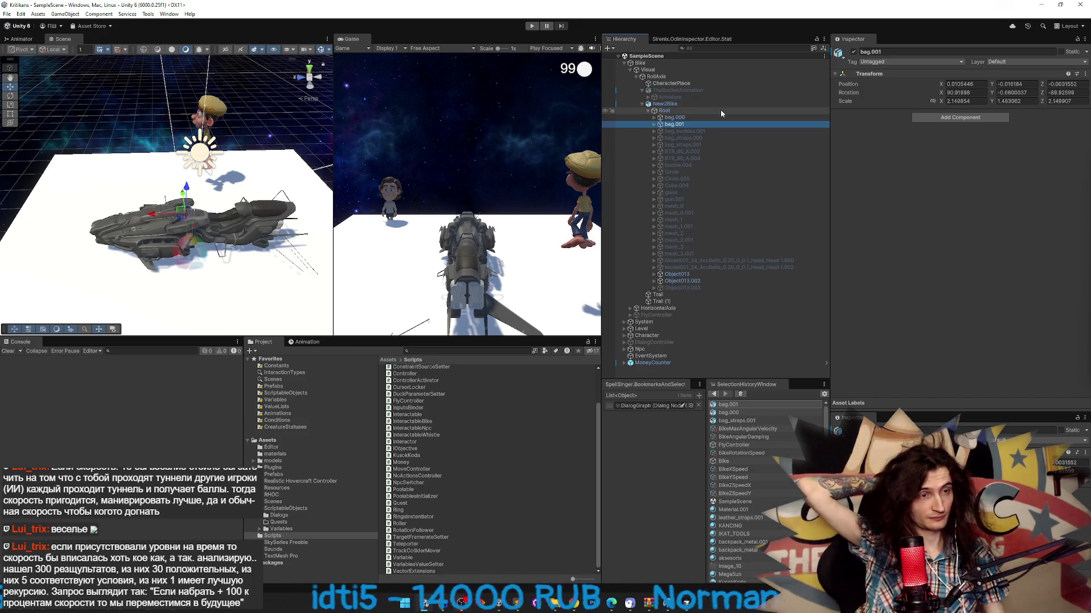
shift+click(701, 118)
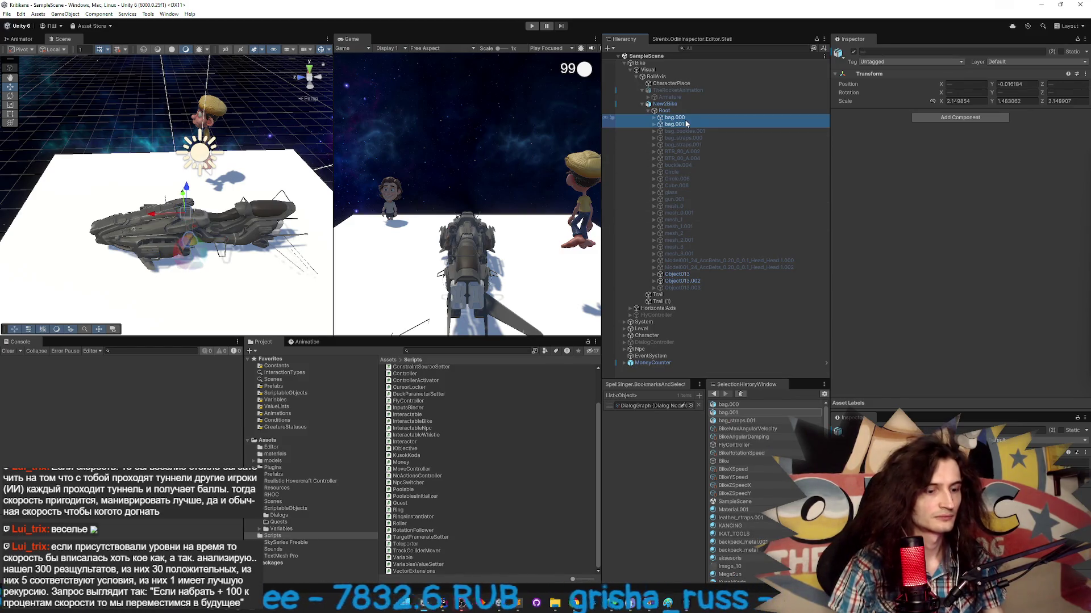
key(ctrl+shift+n)
- Unpack the New2Bike prefab instance after the restructure warning blocks moving the bags
click(675, 131)
shift+click(675, 138)
drag(675, 138, 676, 145)
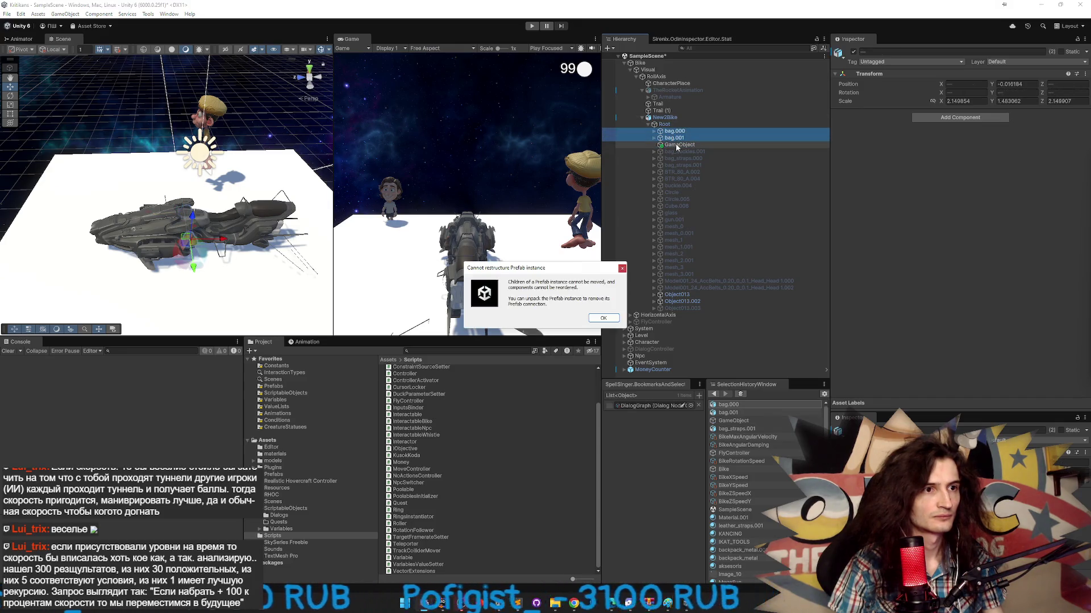
click(603, 318)
right_click(665, 117)
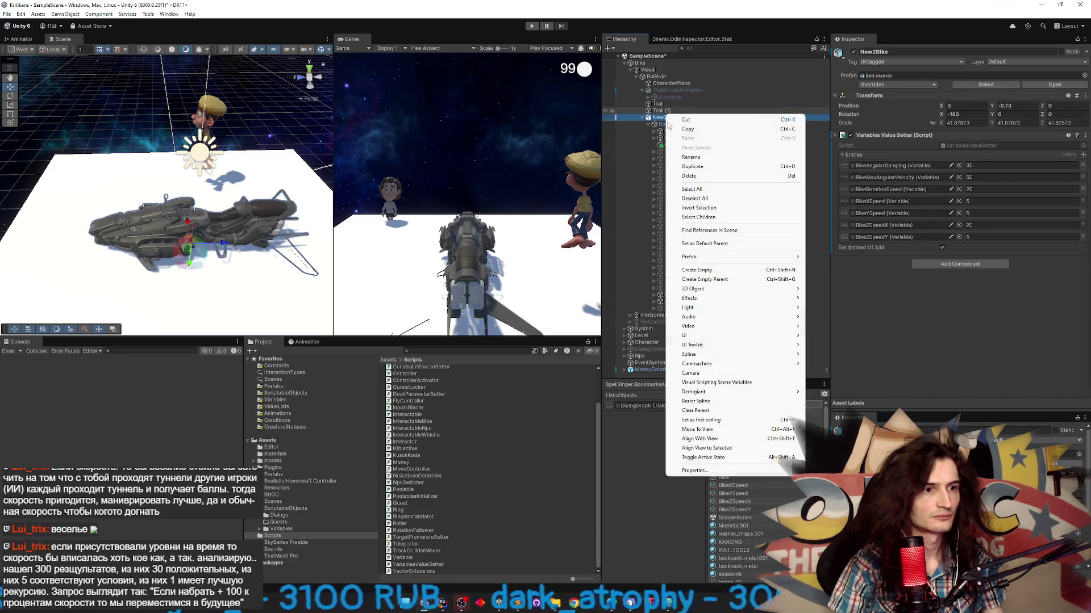
mouse_move(699, 257)
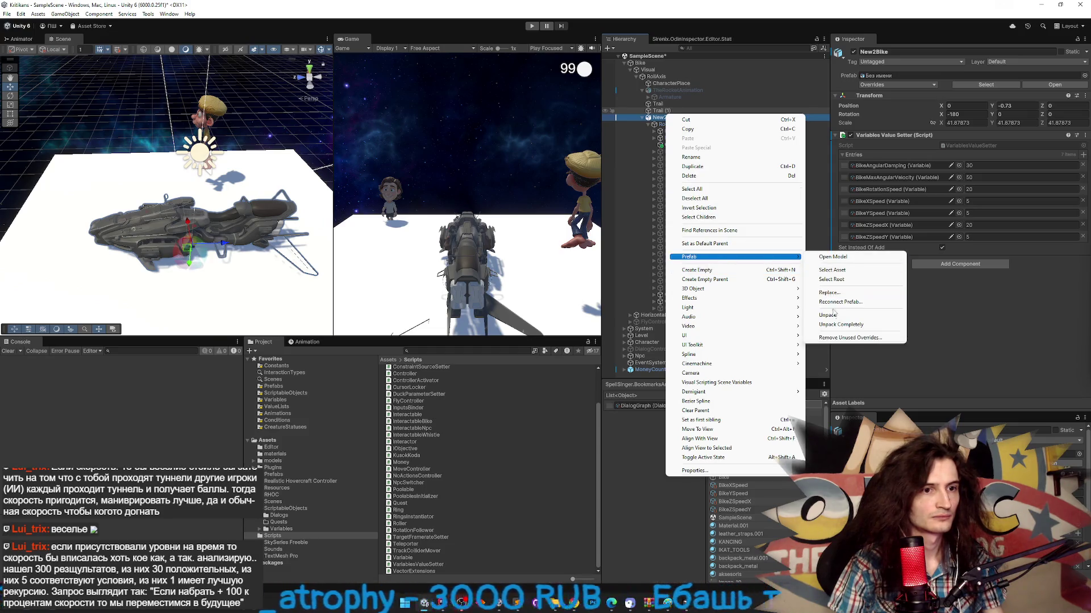
click(827, 316)
- Move bag.000 and bag.001 under the new GameObject and rename it 'Bags (Side speed + 15)'
click(674, 138)
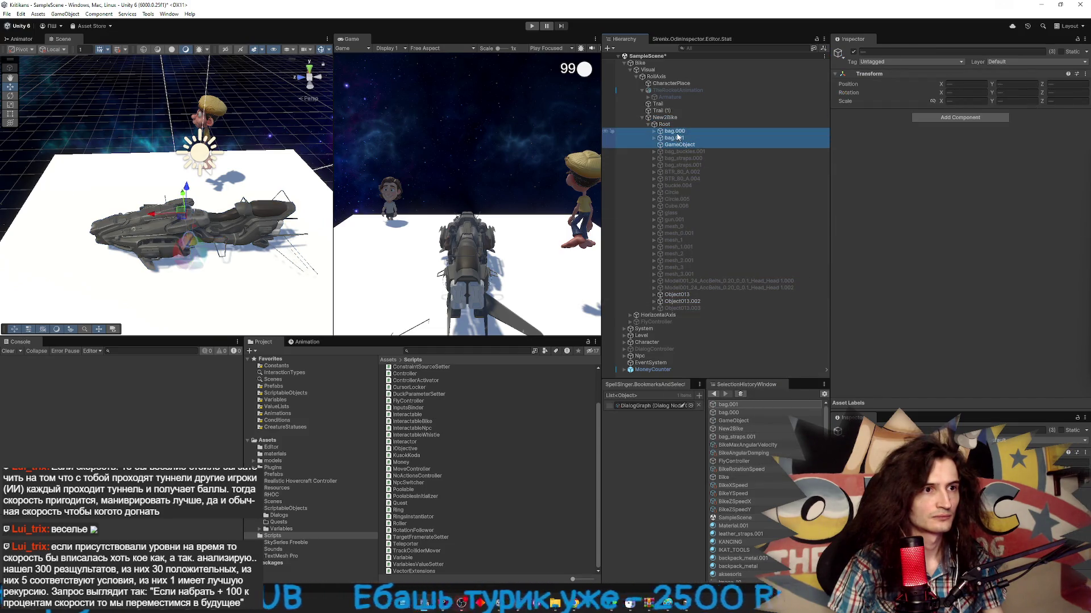
key(shift+Up)
drag(678, 143, 679, 145)
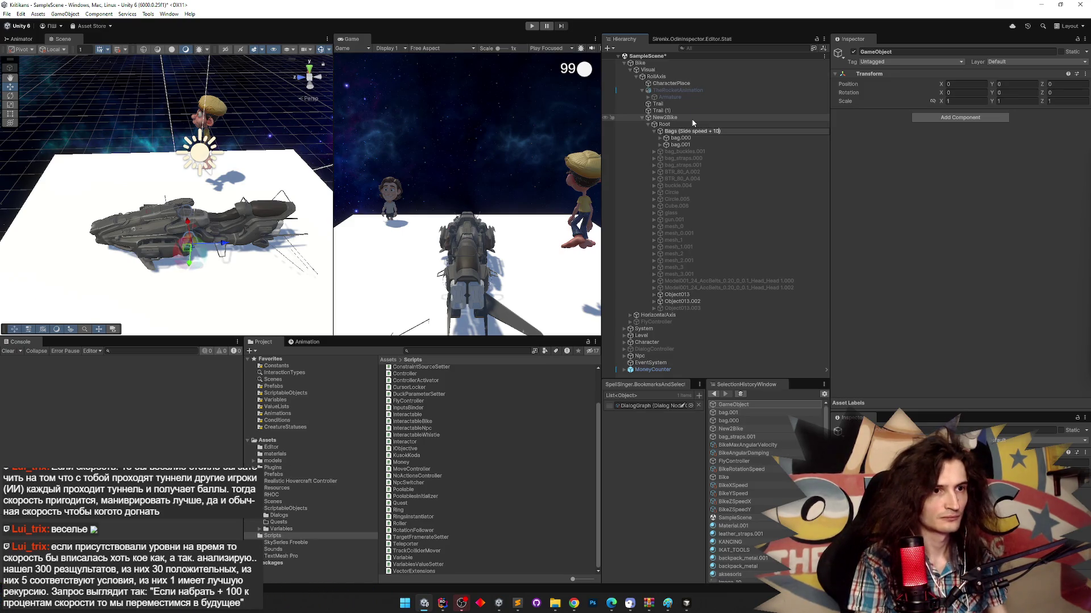
text(5)
key(Return)
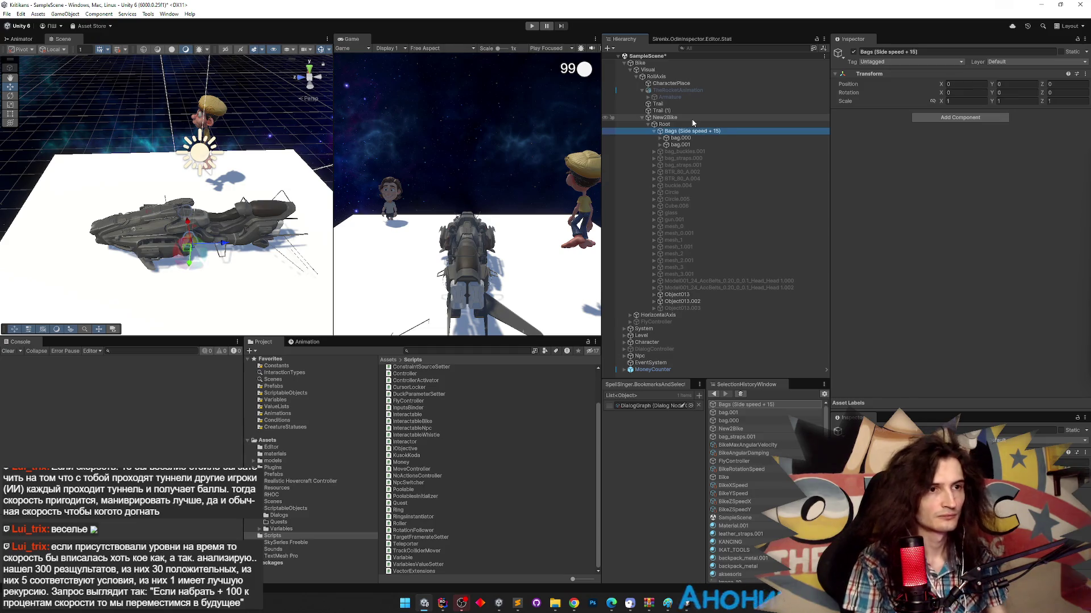
- Screenshot New2Bike's value setter Entries rows and bring Cursor to the front
click(707, 124)
click(703, 117)
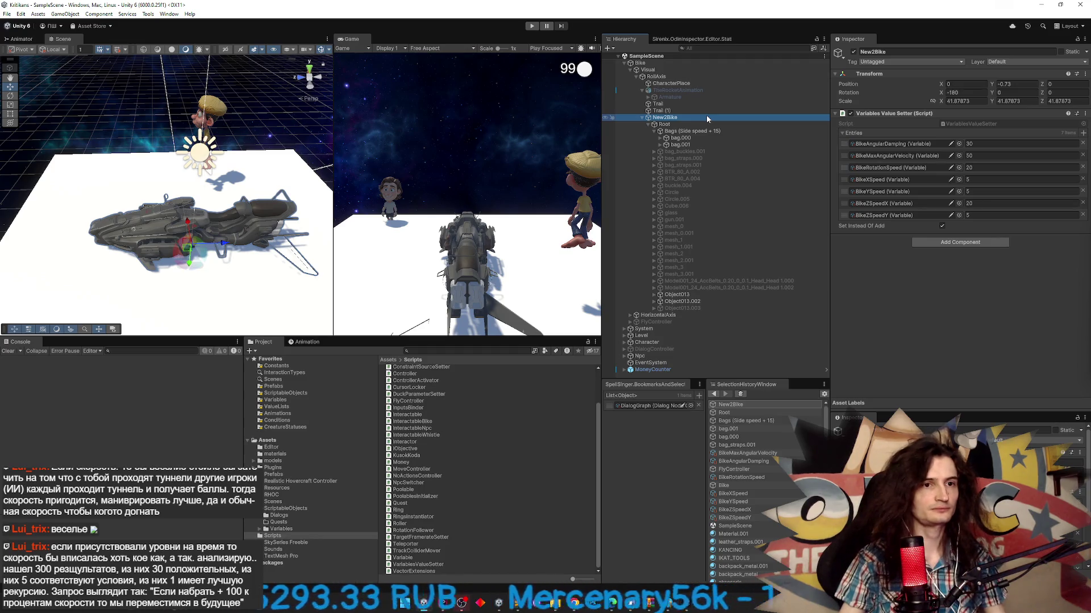
key(super+shift+s)
mouse_move(838, 130)
mouse_down()
mouse_move(959, 197)
mouse_move(1087, 233)
mouse_up()
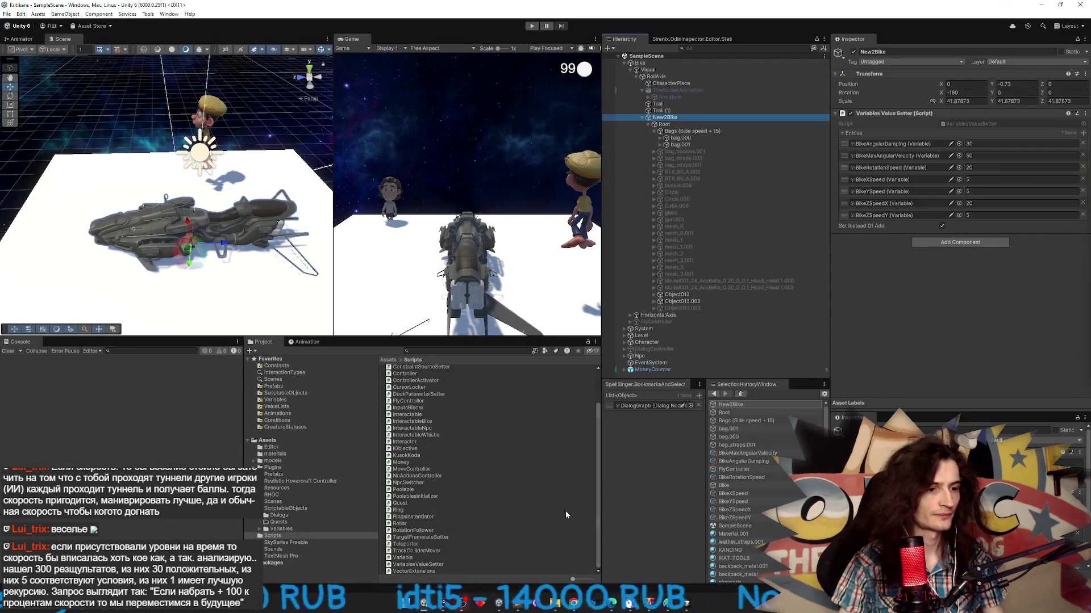
key(alt+Tab)
key(alt+Tab)
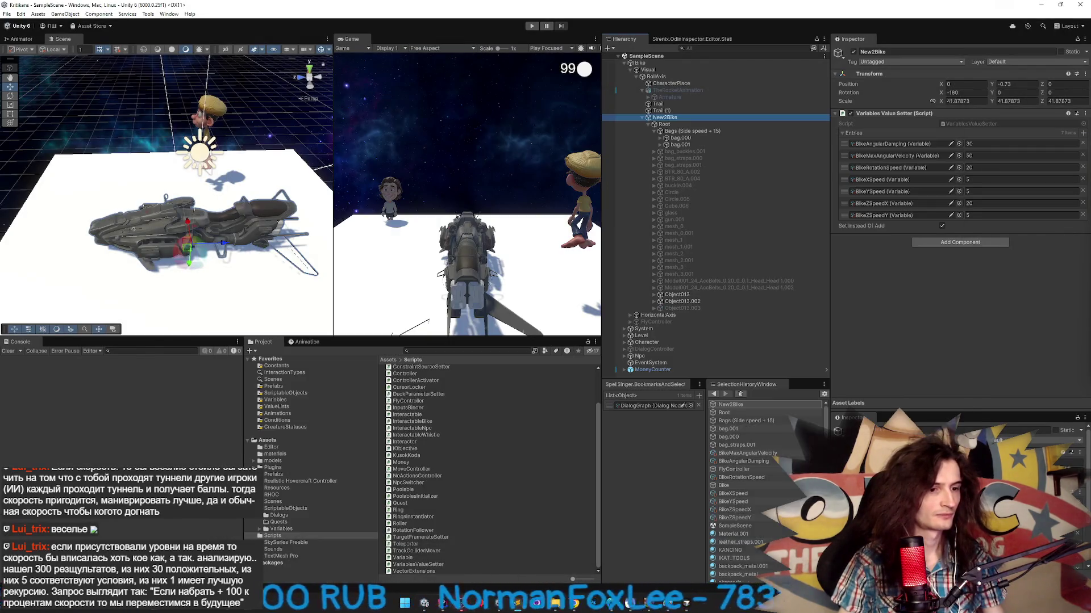
click(685, 602)
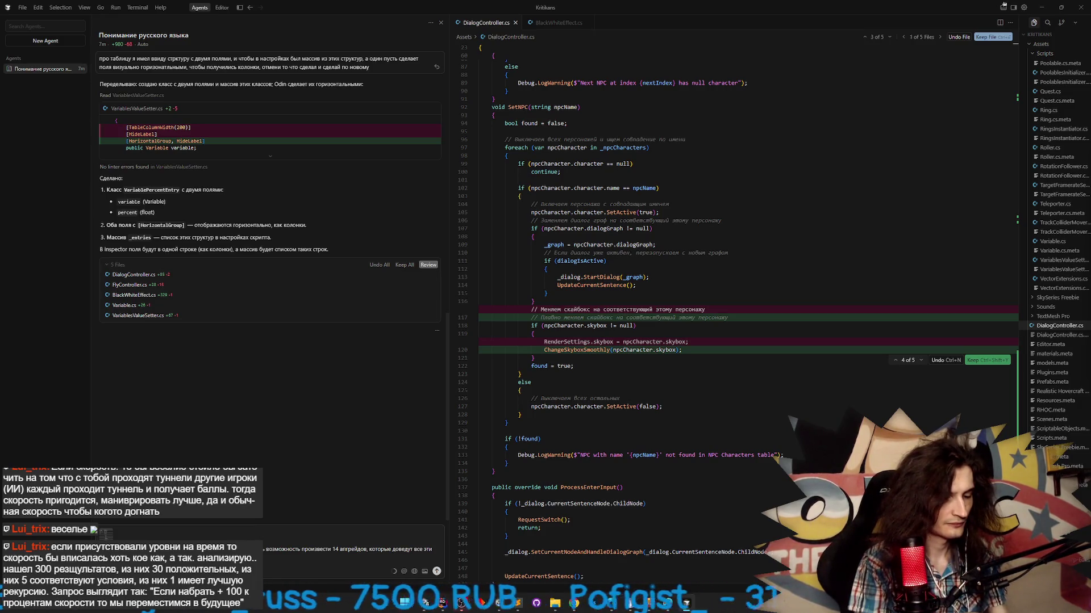
- Finish the 14-upgrade prompt with the angular damping and rotation remark, and send it
text(остиже)
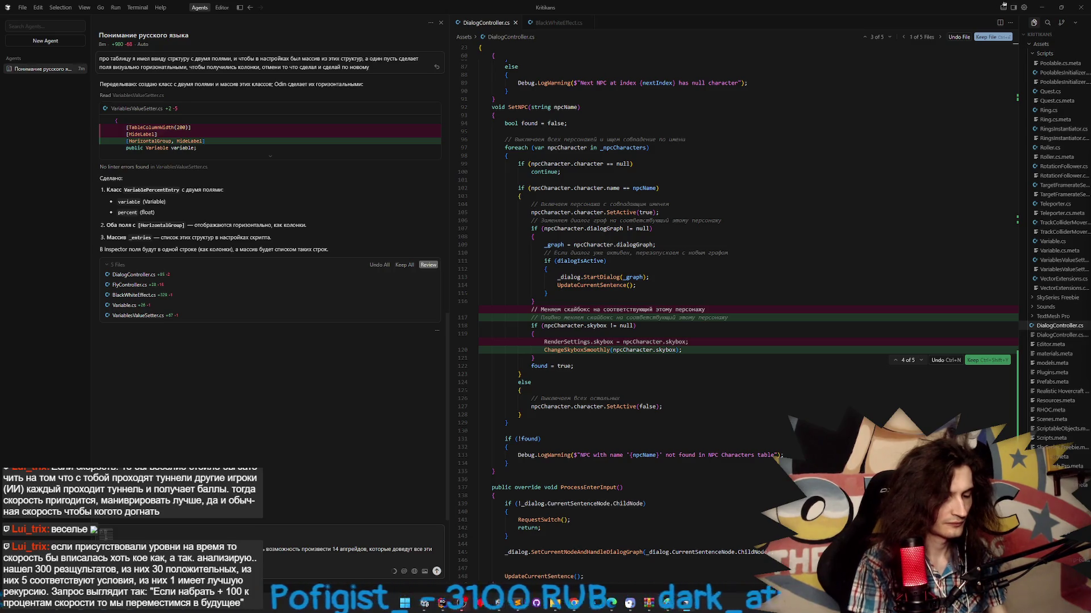
text(ния этого.)
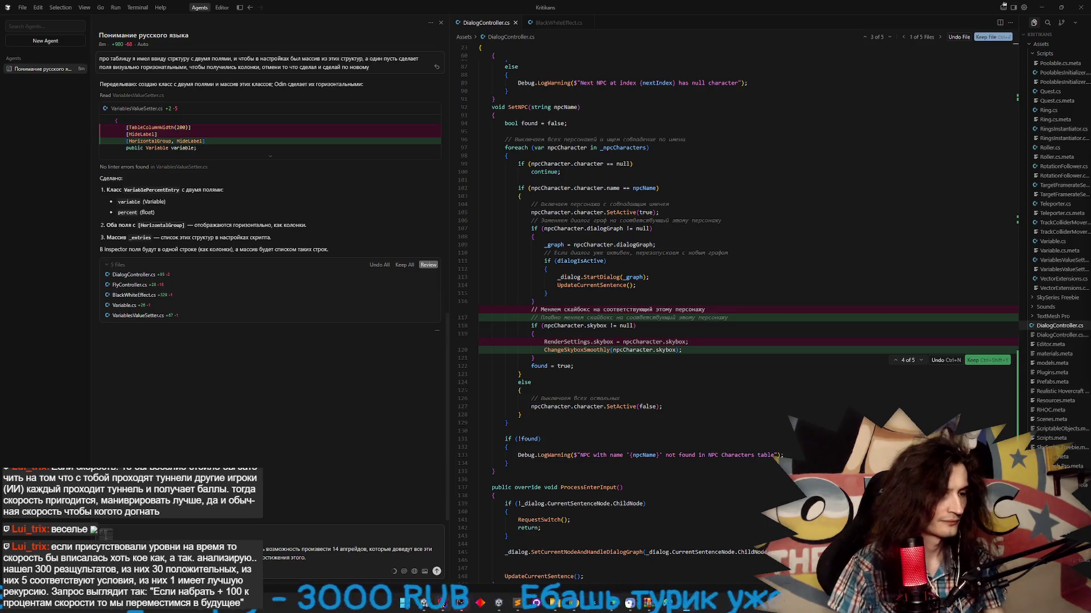
key(alt+Tab)
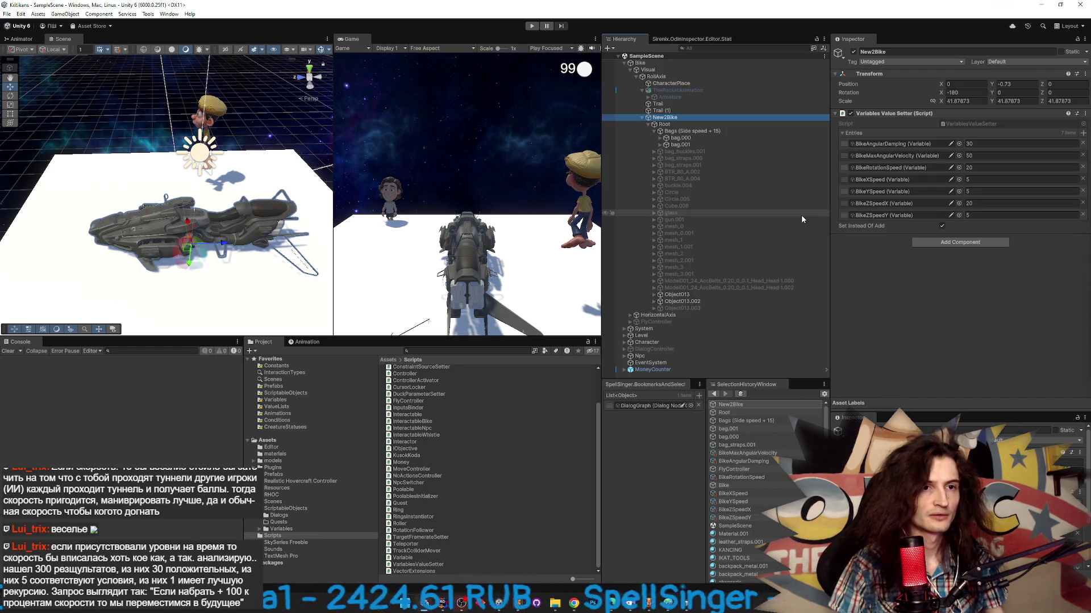
click(444, 604)
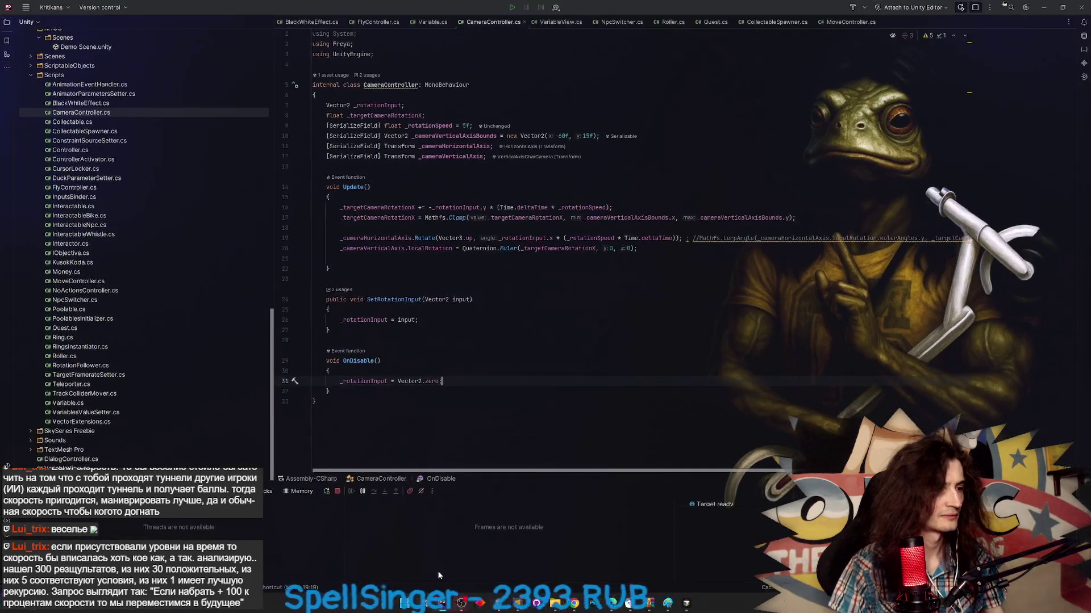
click(444, 604)
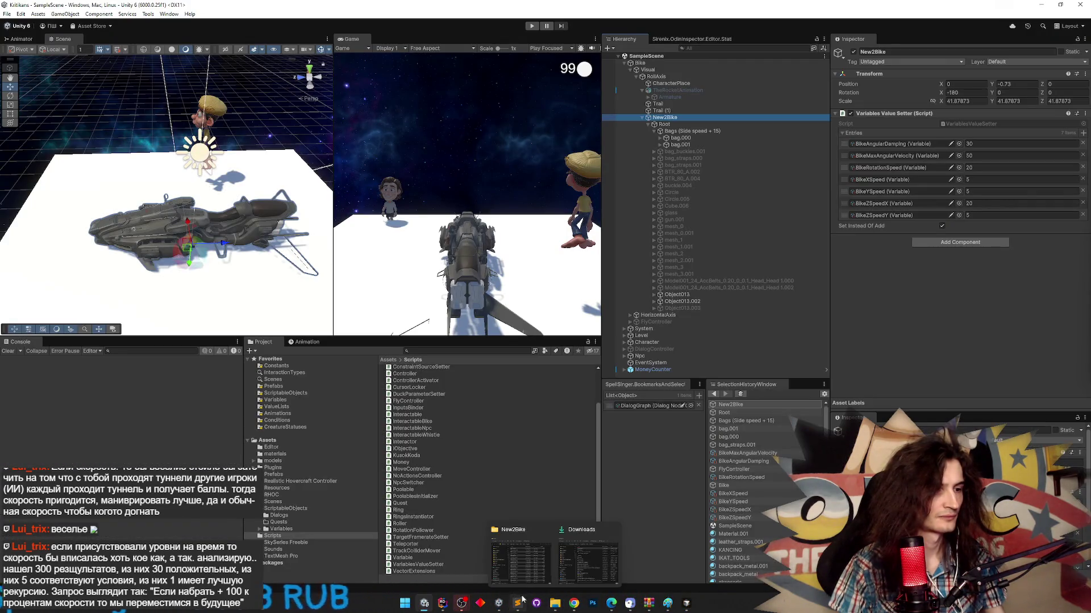
click(686, 605)
text(стижения этого. Если увеличиваеш)
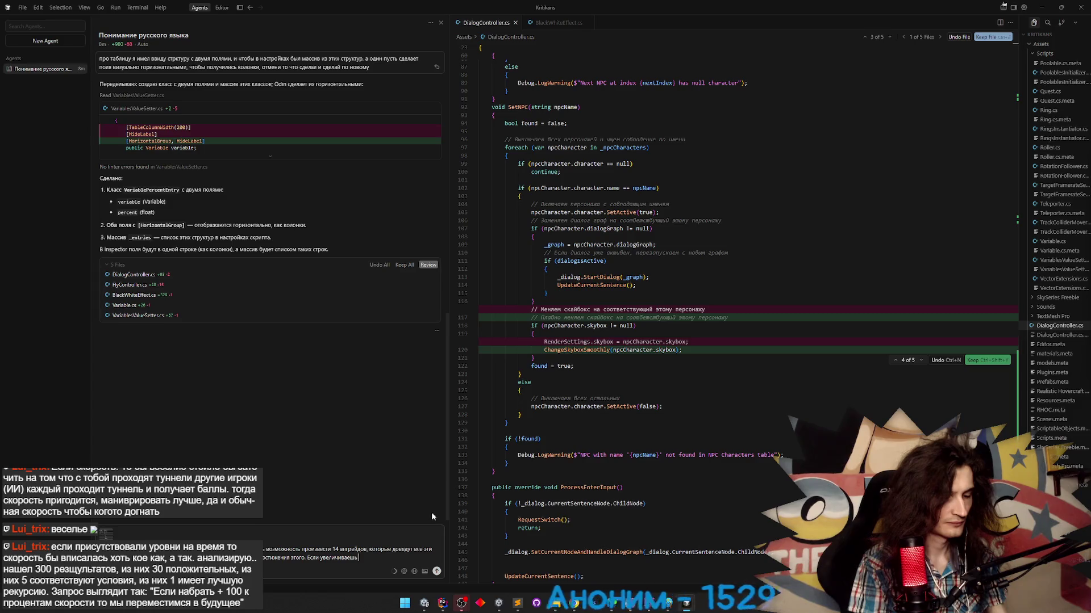
text(ь angular damping,)
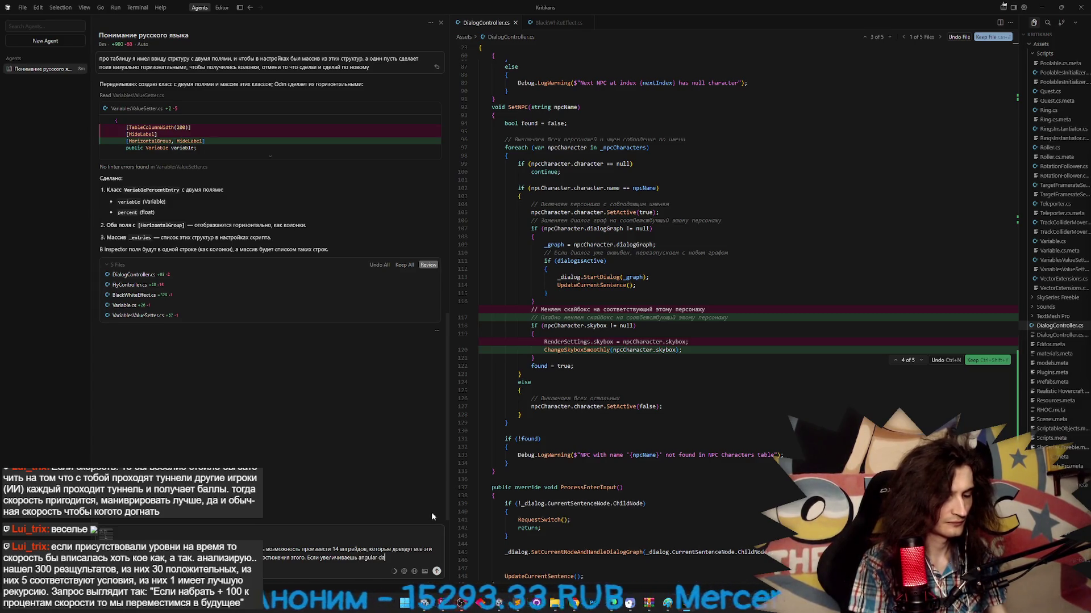
text( то)
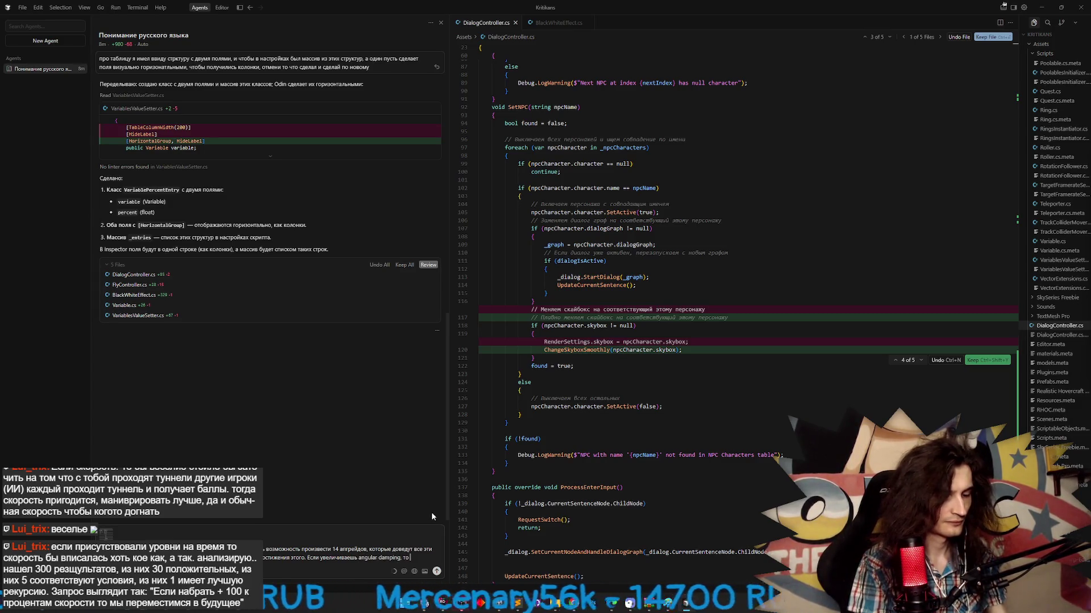
text( и гоtation)
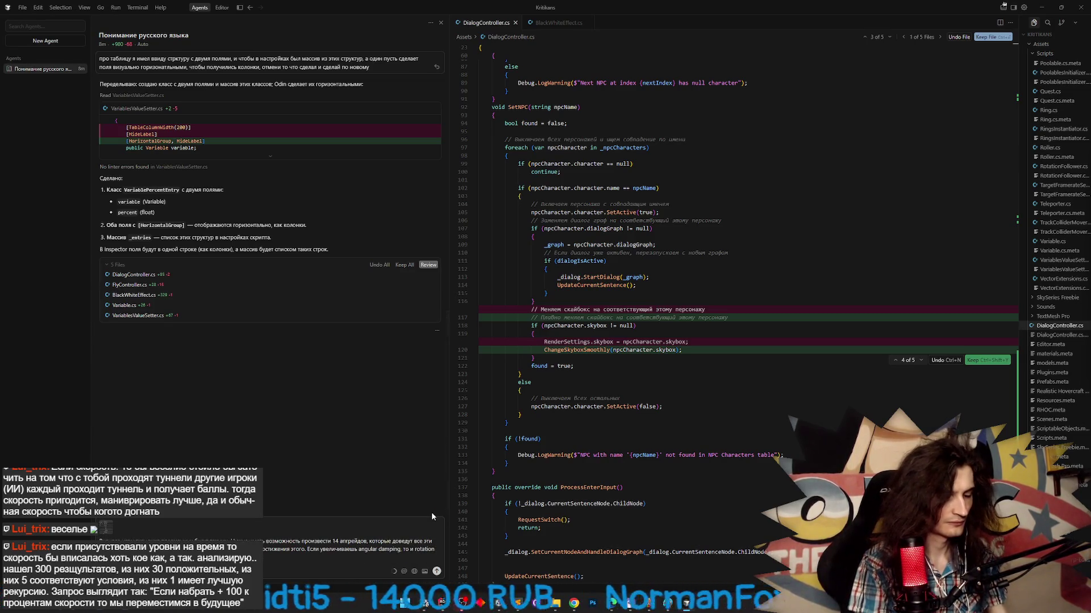
key(Return)
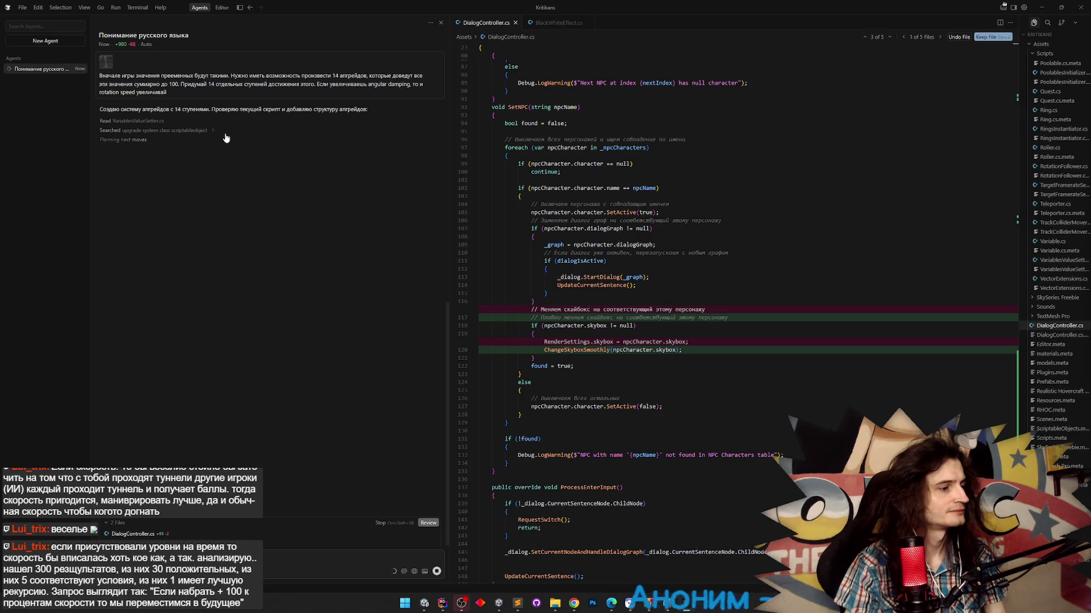
- Halt the agent's upgrade run and discard its pending edits with Undo All
click(379, 523)
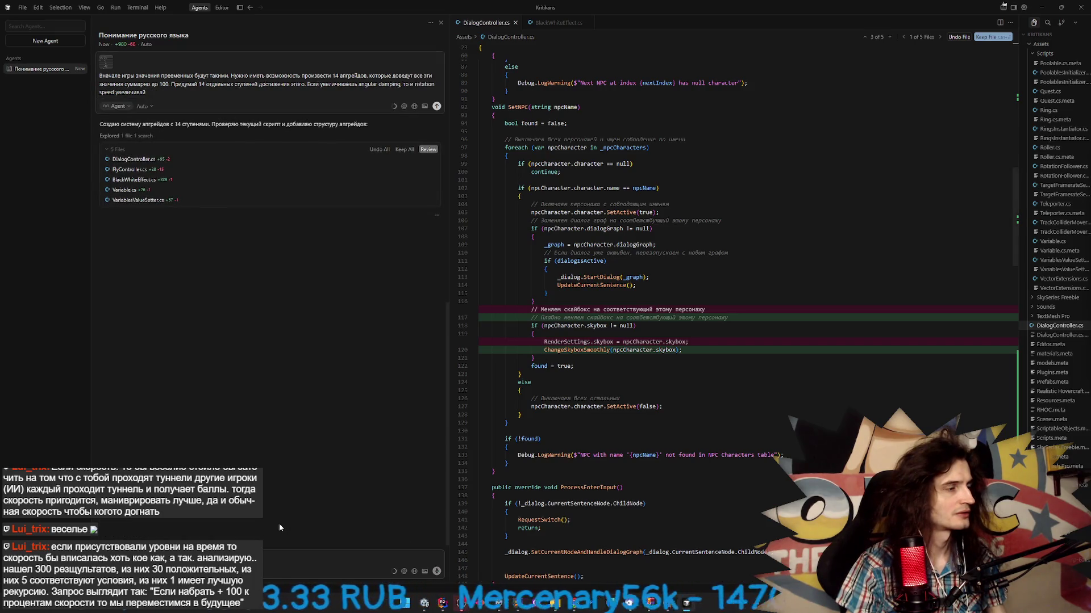
click(379, 150)
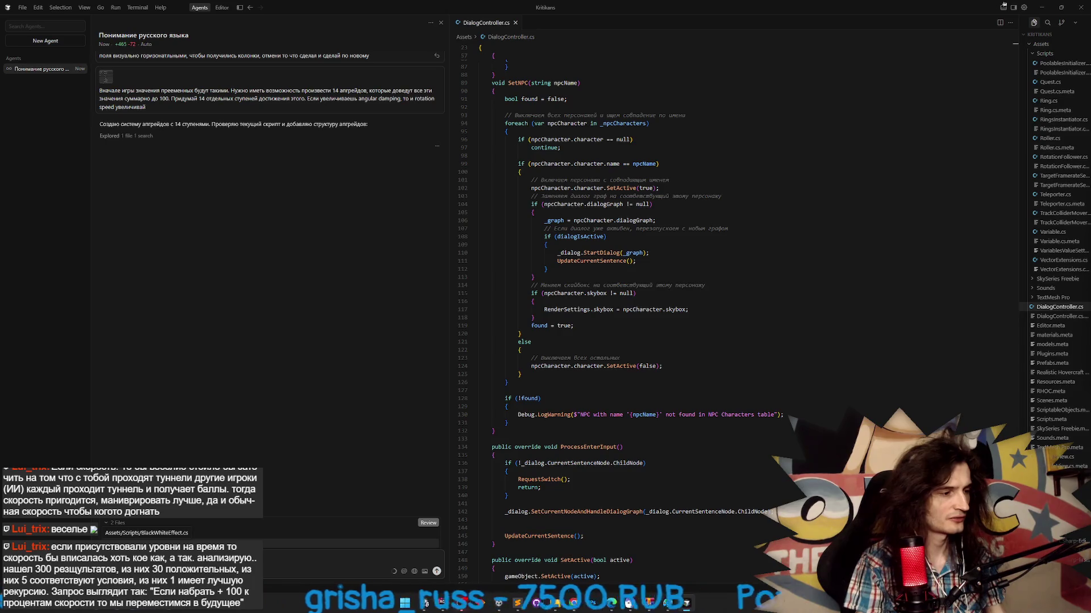
- Send the plan-only request and read the agent's 14-step upgrade plan totalling 250%
key(Return)
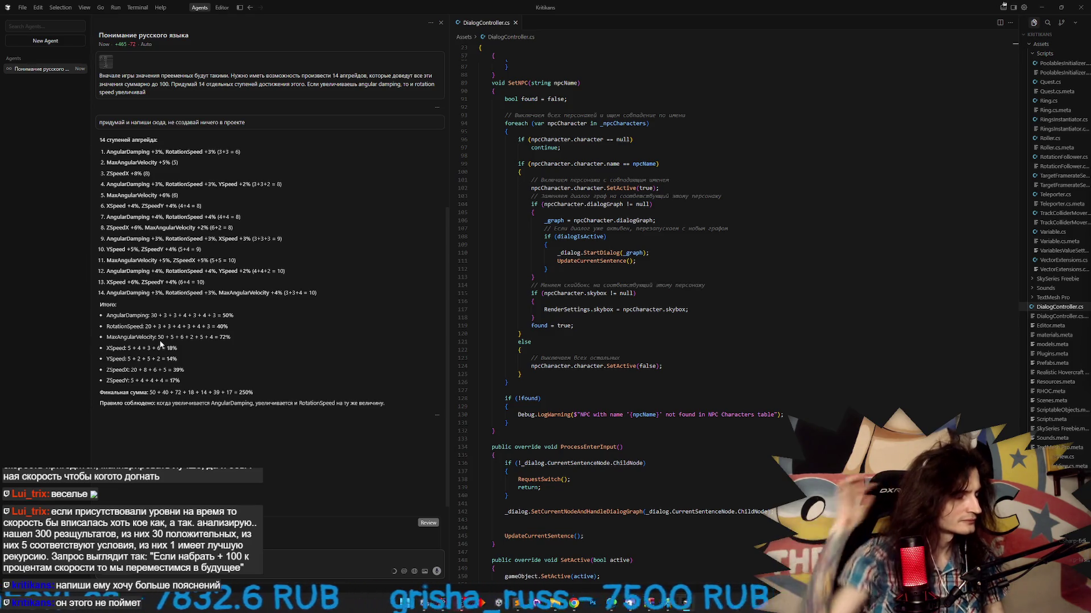
scroll(170, 339, down, 2)
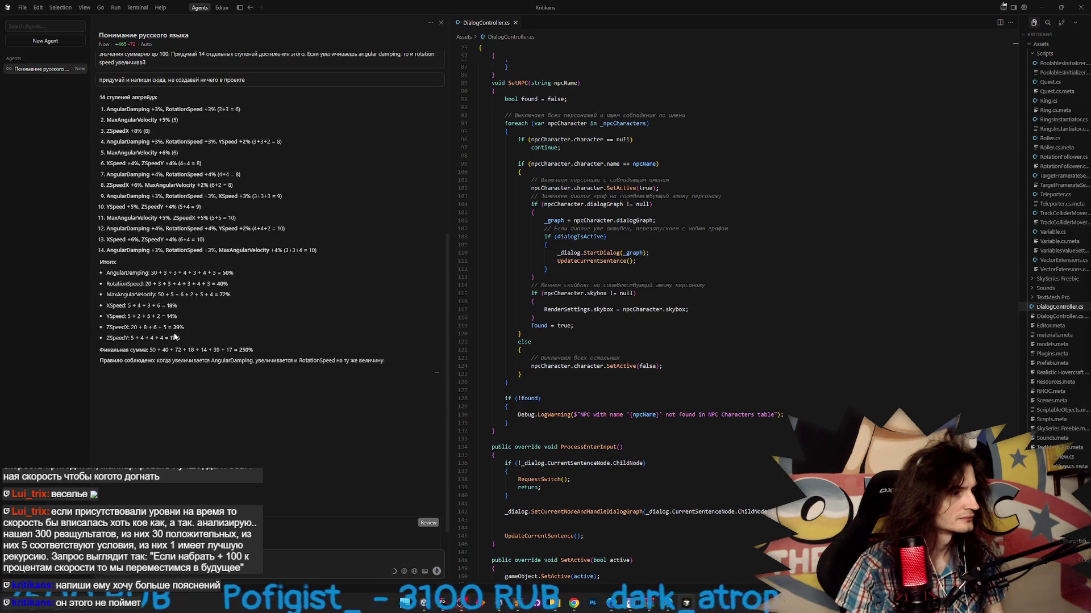
click(427, 602)
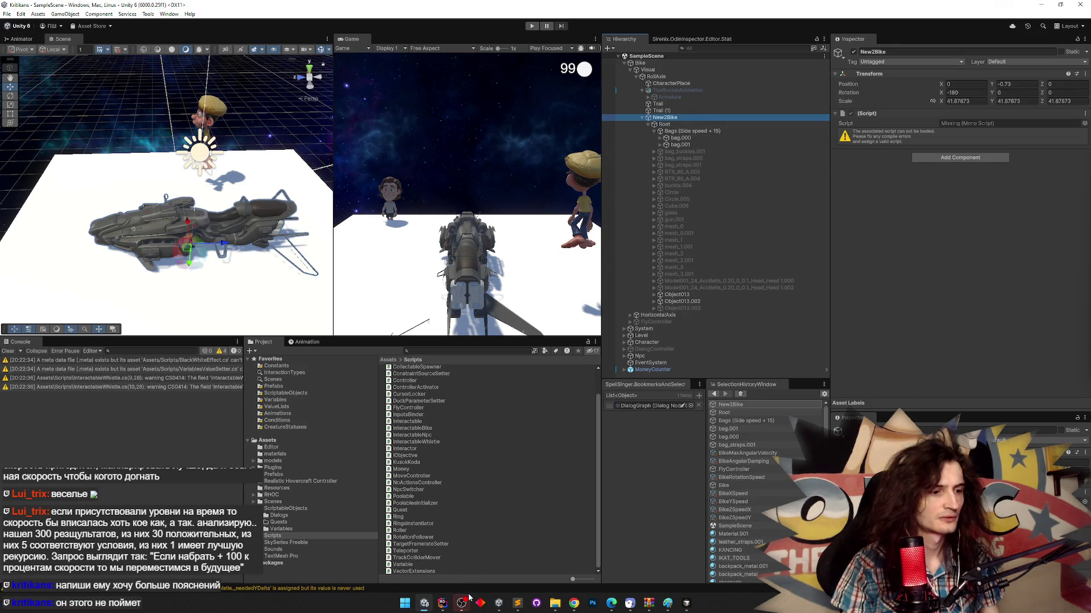
key(alt+Tab)
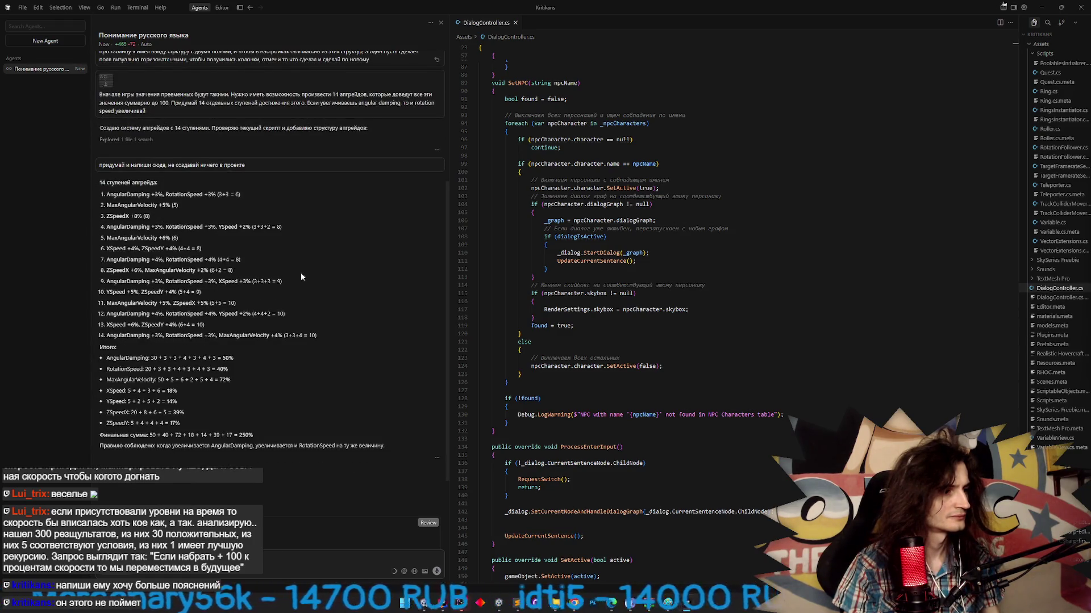
scroll(301, 277, down, 1)
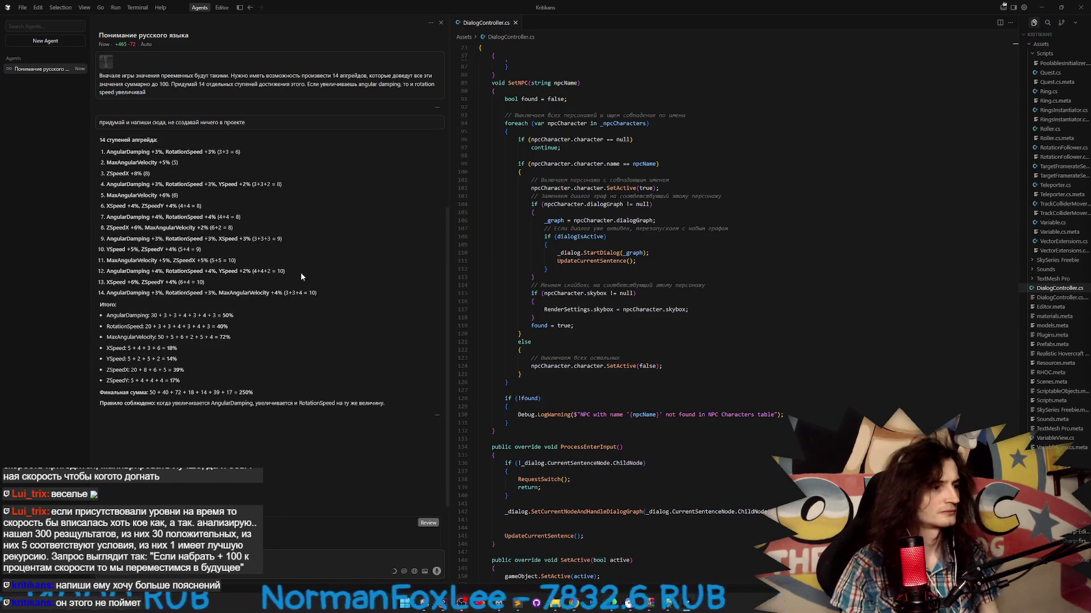
scroll(301, 273, down, 1)
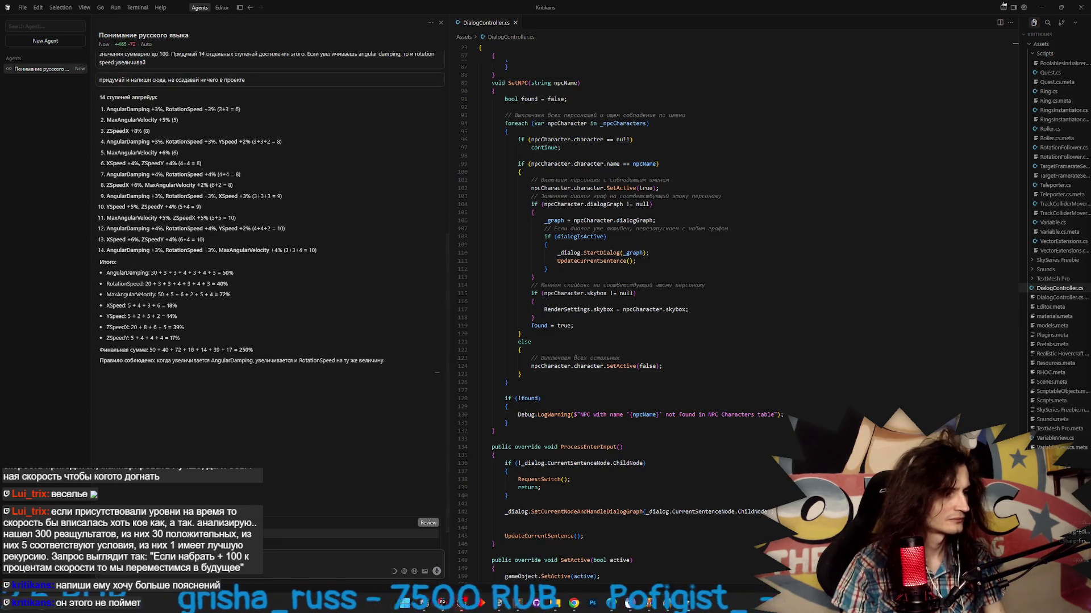
click(428, 522)
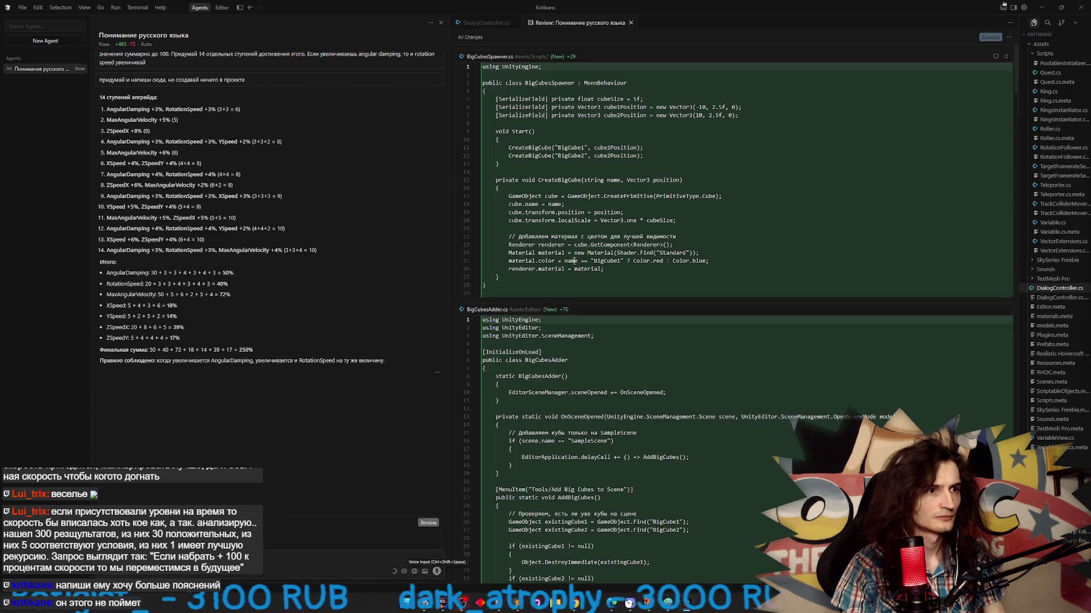
- Review the newly added BigCubesSpawner.cs and BigCubesAdder.cs, checking Variable.cs in Rider along the way
scroll(582, 291, down, 2)
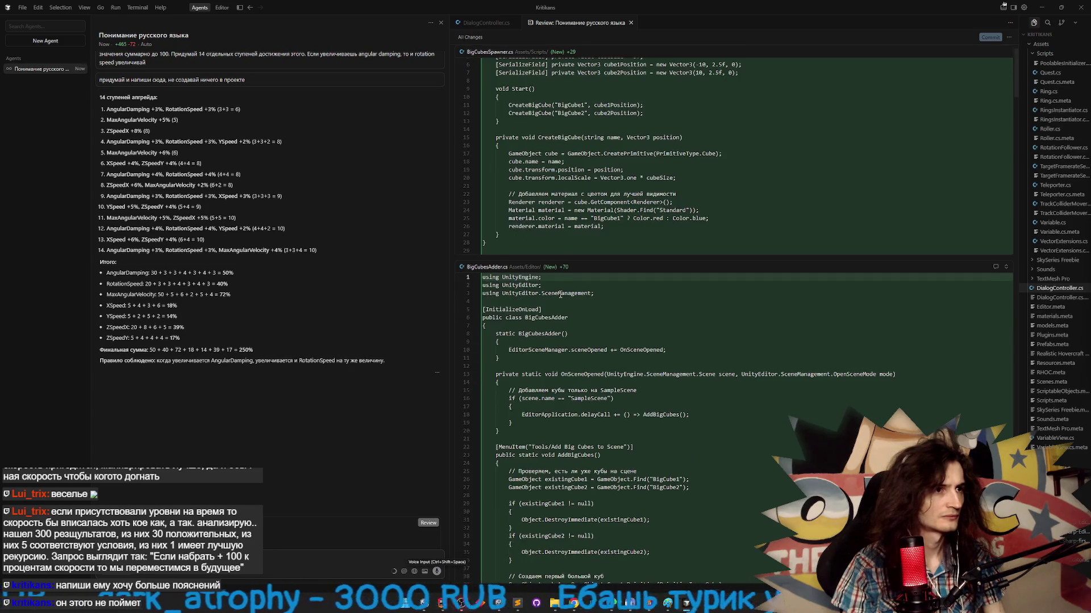
scroll(283, 209, up, 2)
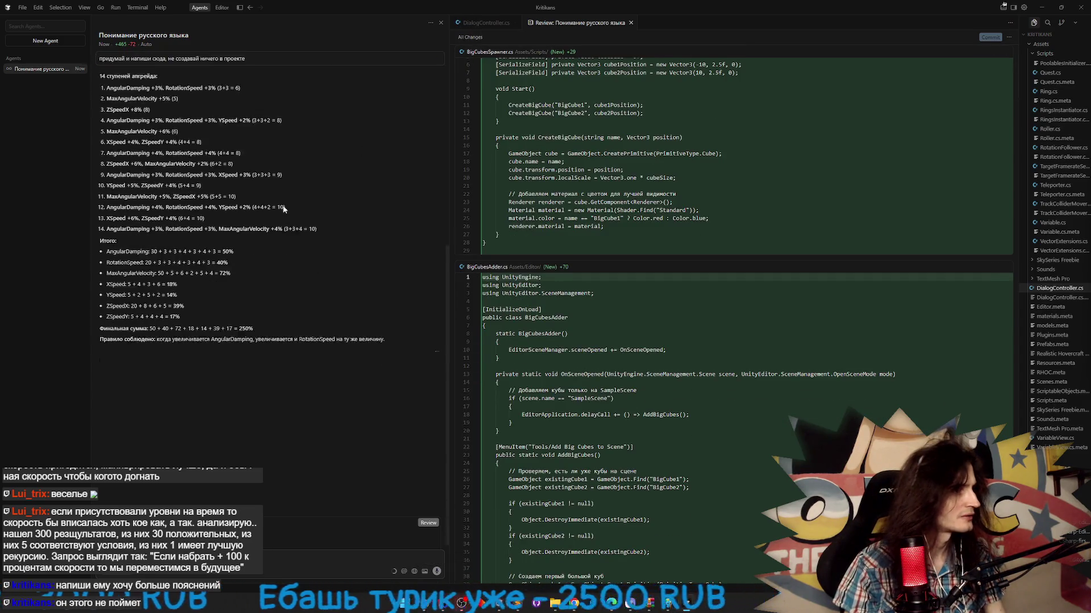
click(448, 606)
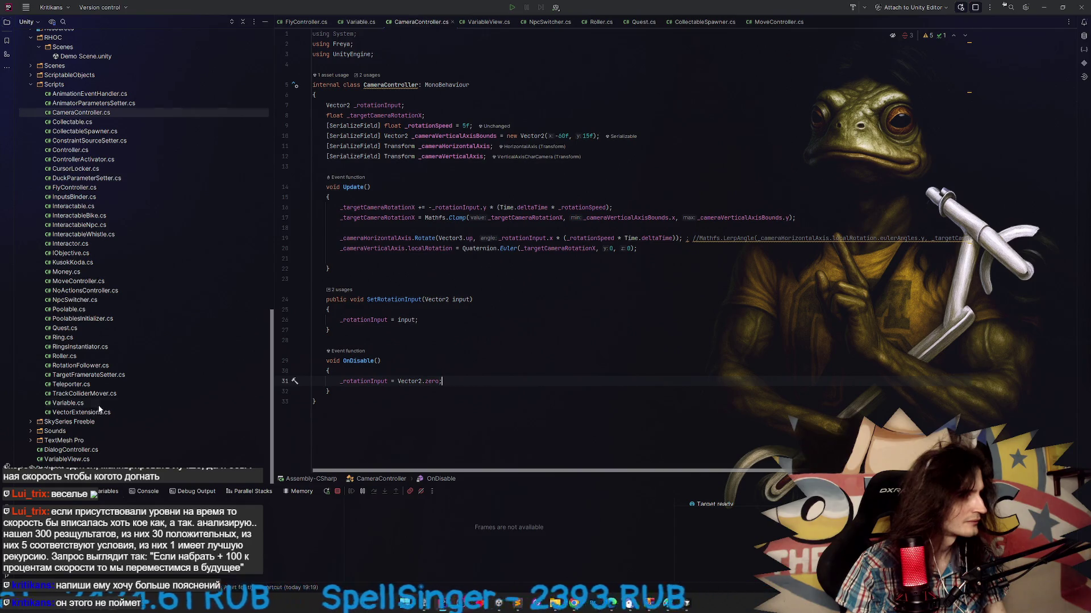
double_click(176, 403)
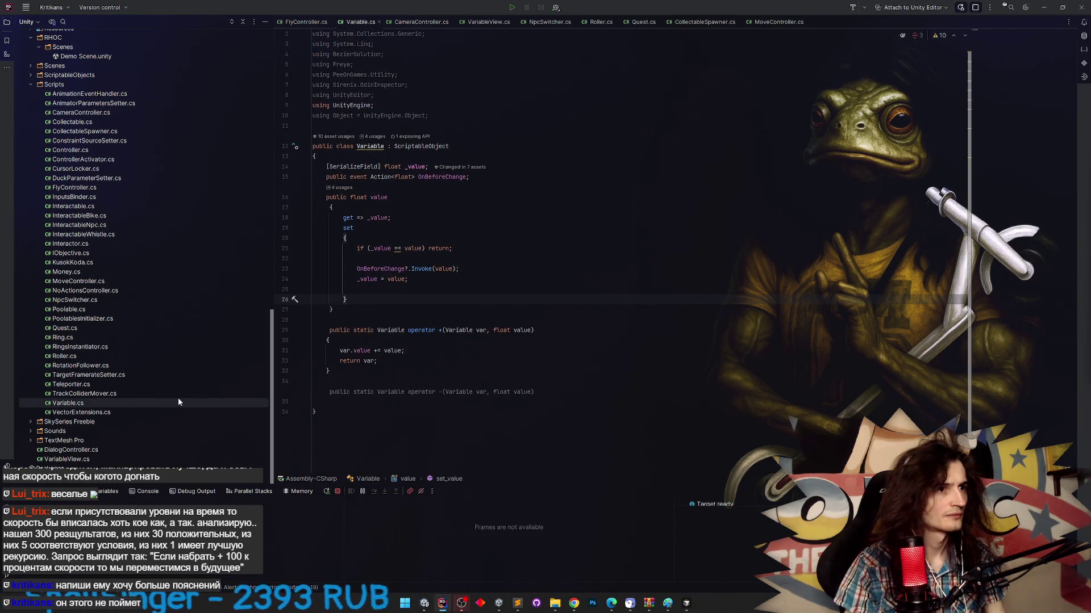
click(447, 597)
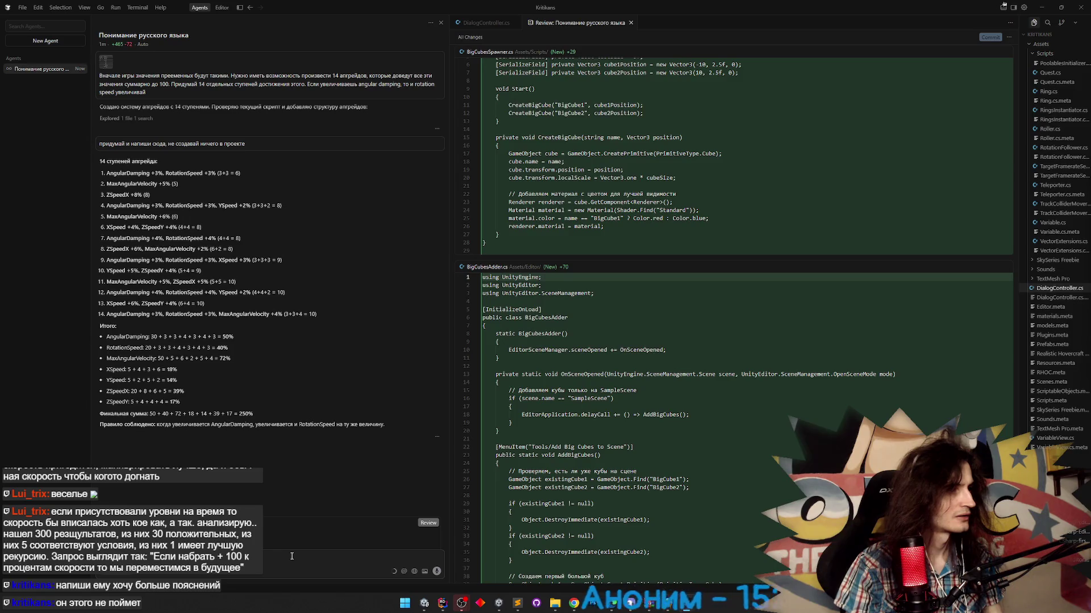
scroll(268, 491, up, 3)
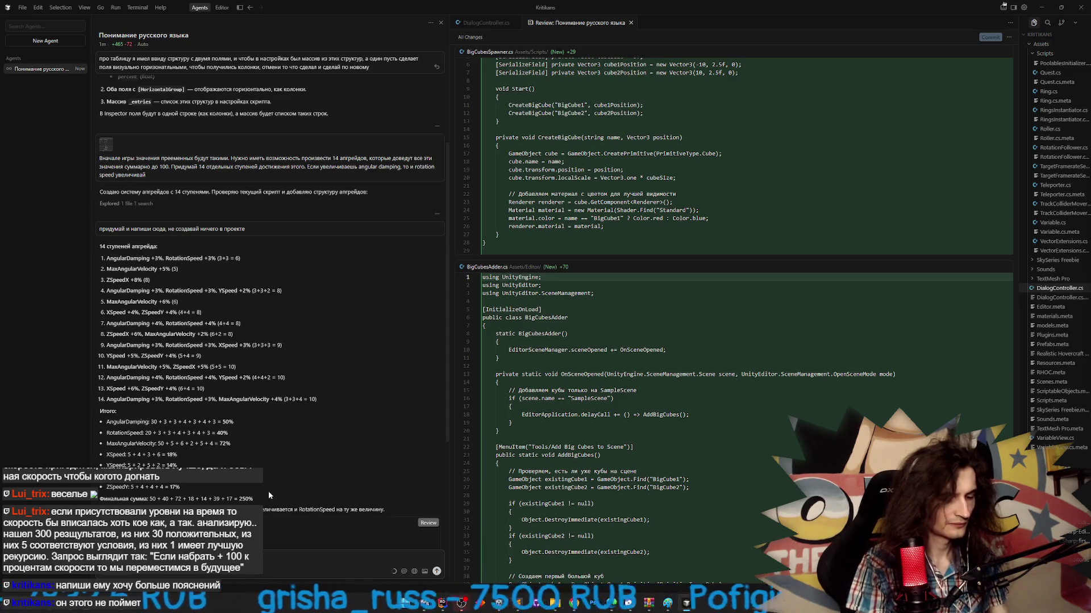
- Tell the agent not to delete existing code and to put back what it removed
text(е удалять существующее, вер)
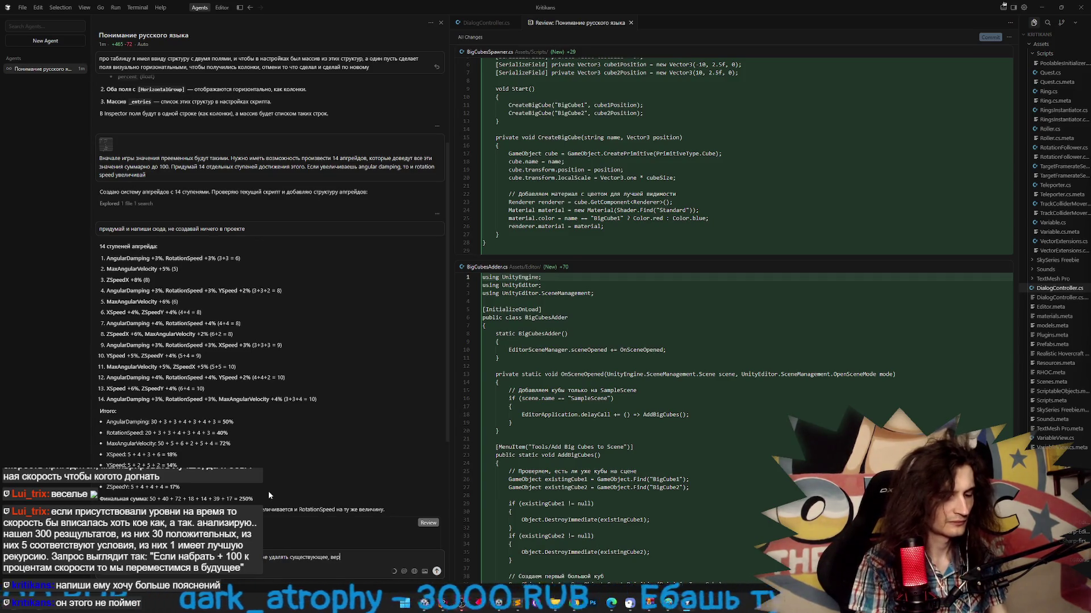
text(ни на место что удалил)
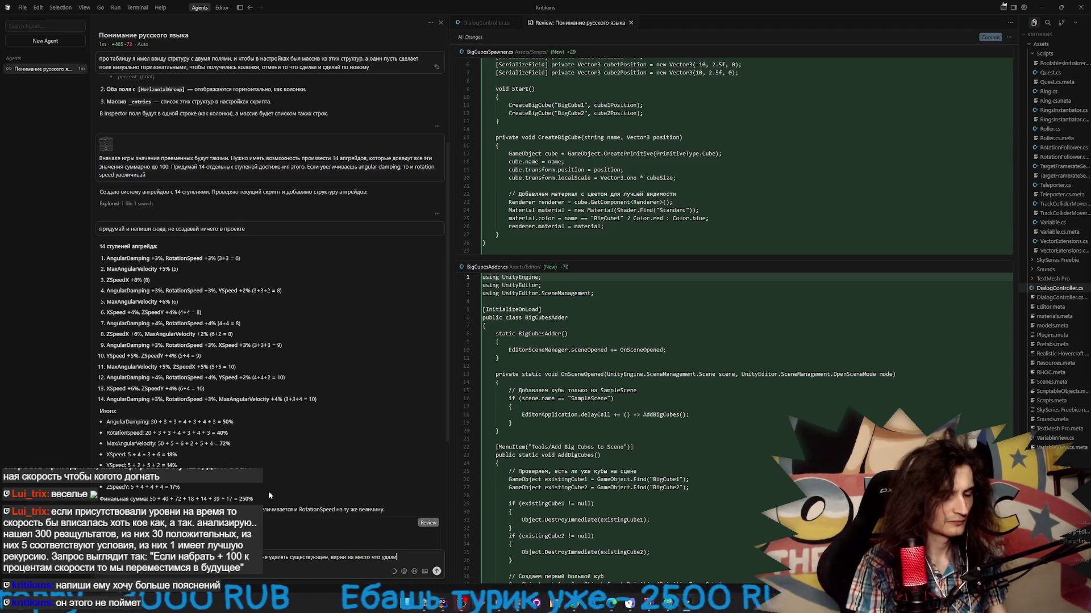
key(Return)
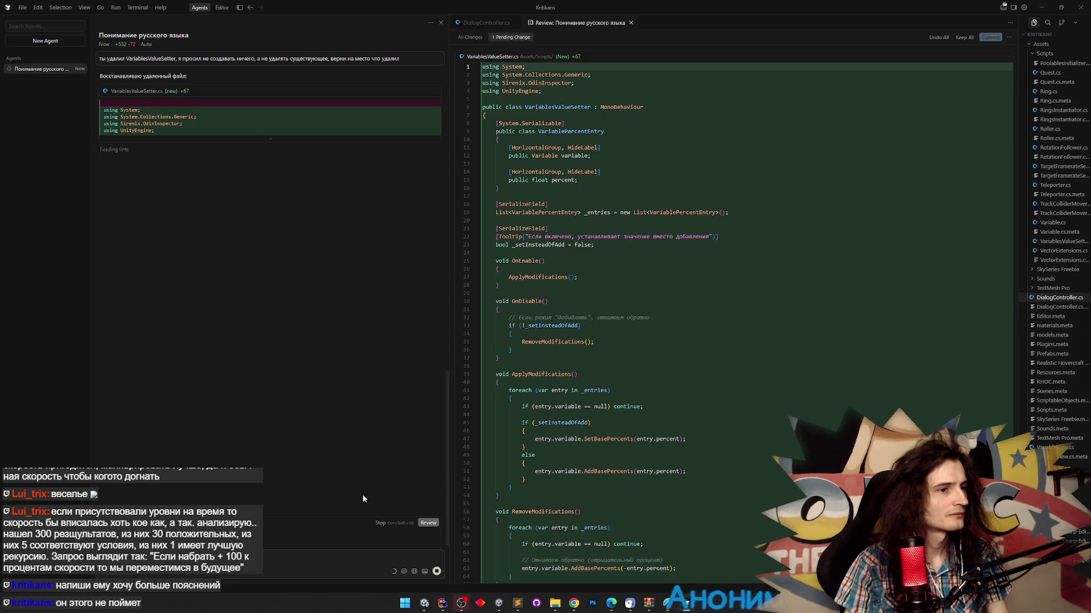
click(424, 603)
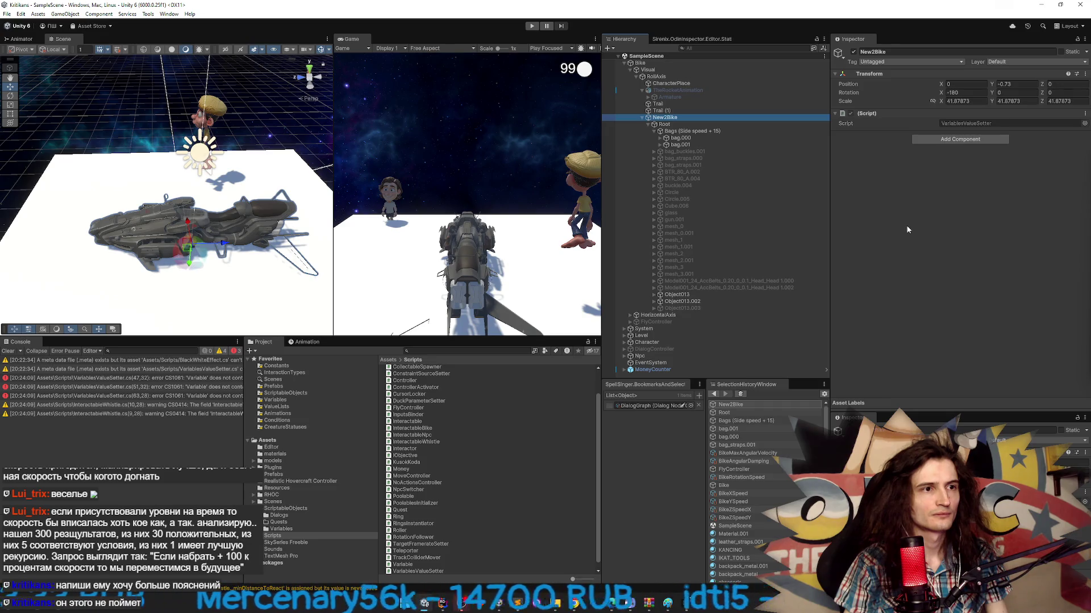
- Hide console warnings, open the first CS1061 error in Rider, then return to Cursor
click(8, 351)
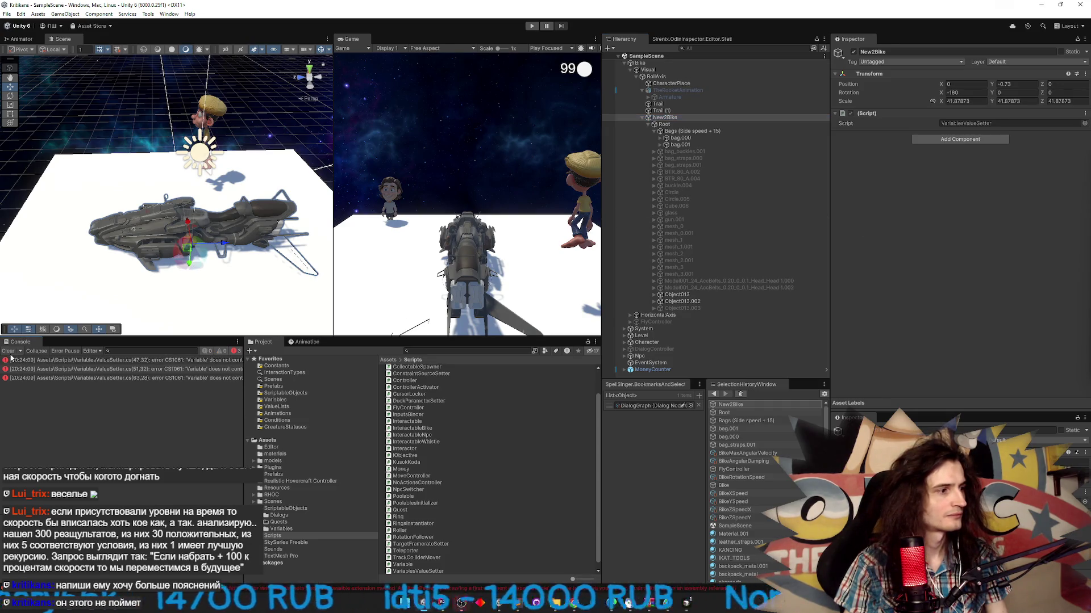
double_click(57, 359)
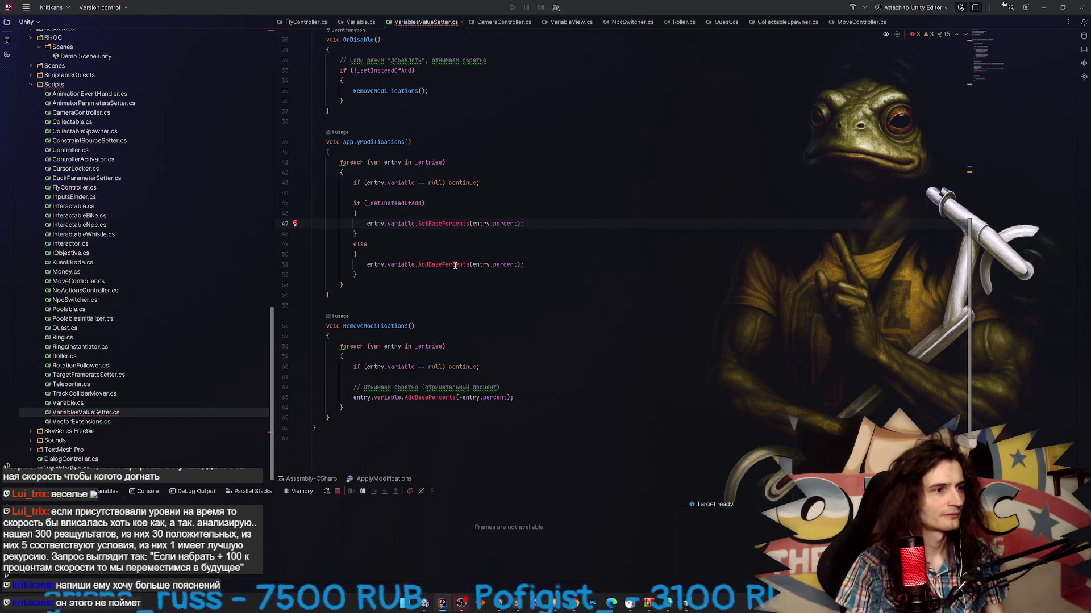
key(alt+Tab)
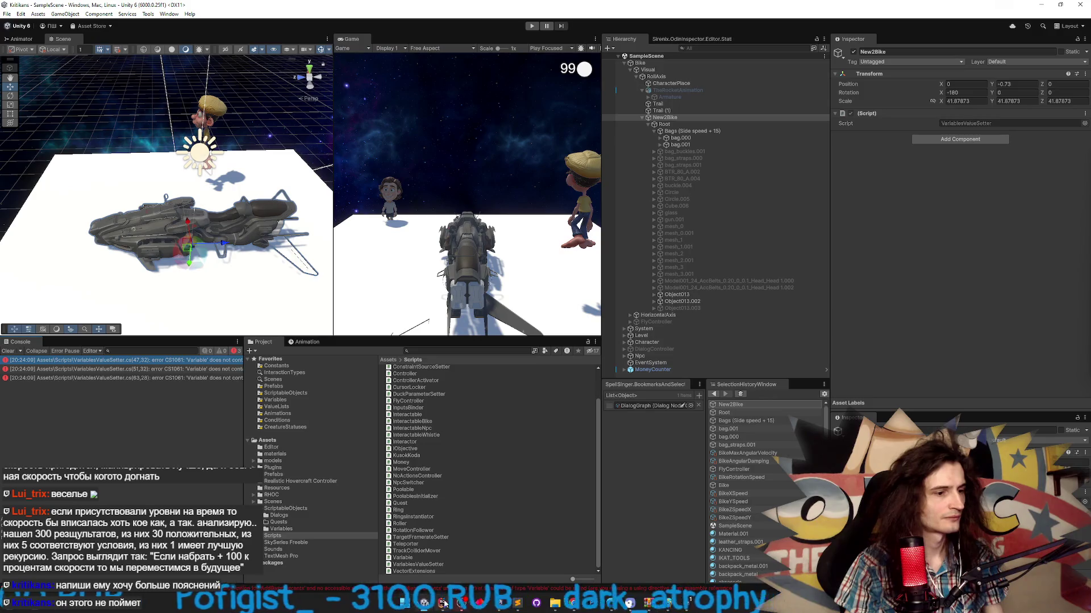
key(alt+Tab)
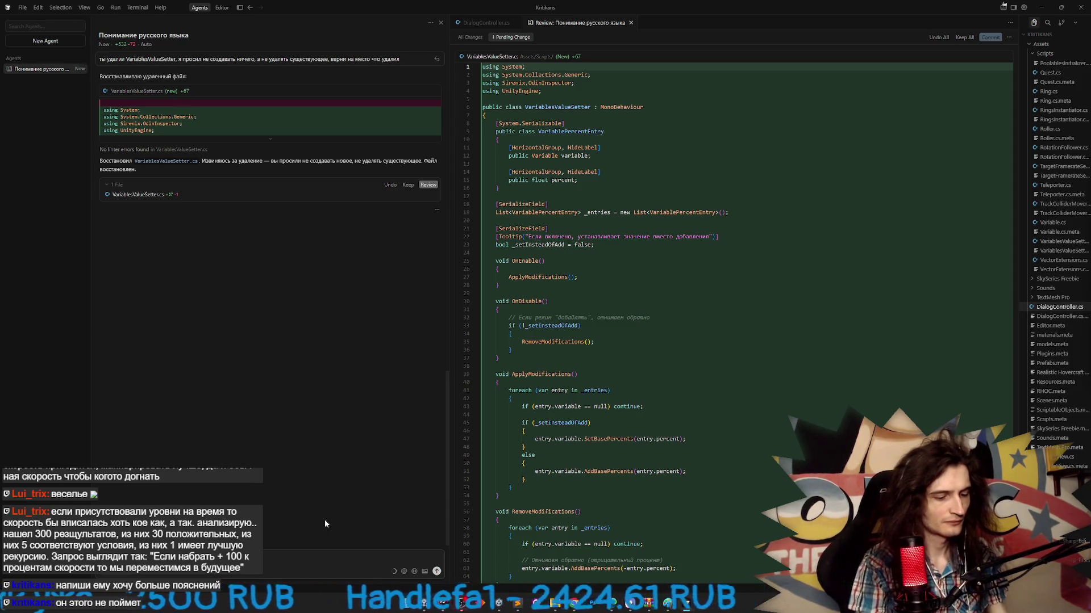
- Ask the agent to restore Variable's missing methods, then switch to Unity
key(Return)
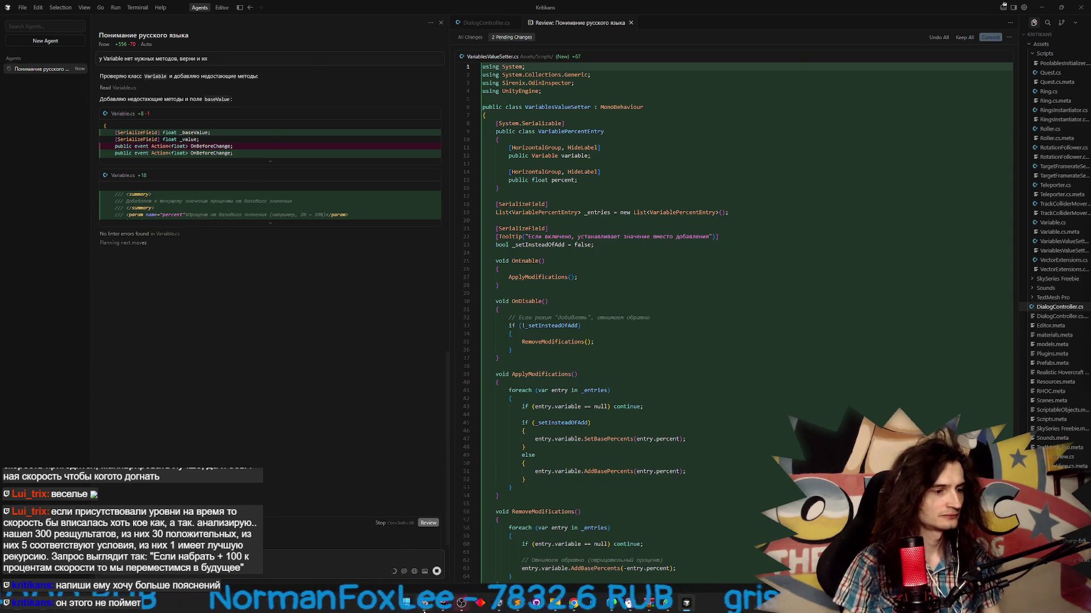
key(alt+Tab)
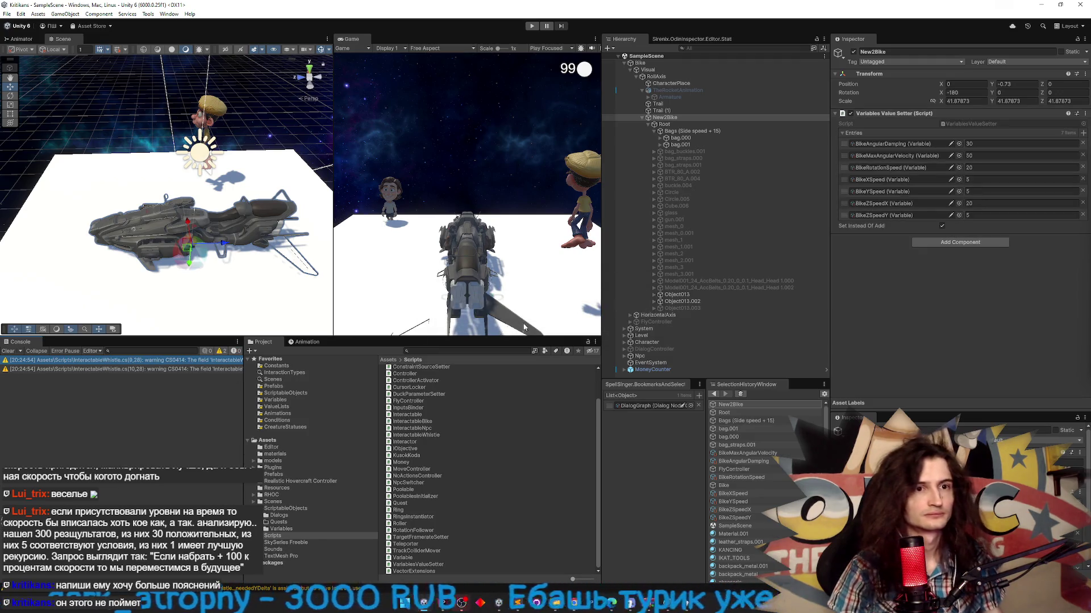
- Screenshot the Variables Value Setter entries and paste it into a new Cursor chat message
key(super+shift+s)
drag(841, 113, 1088, 240)
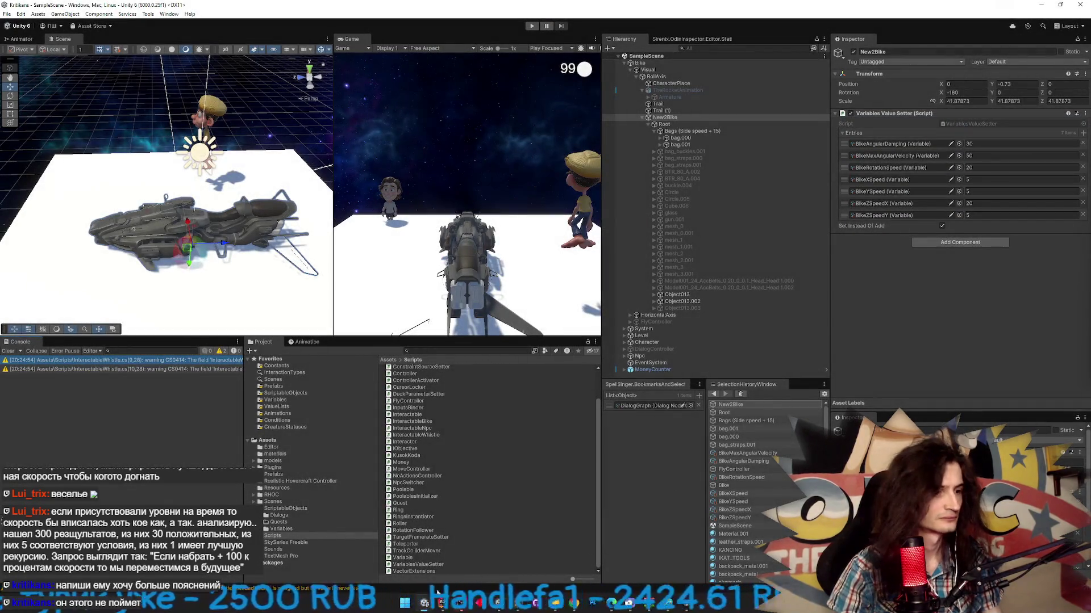
key(alt+Tab)
click(272, 560)
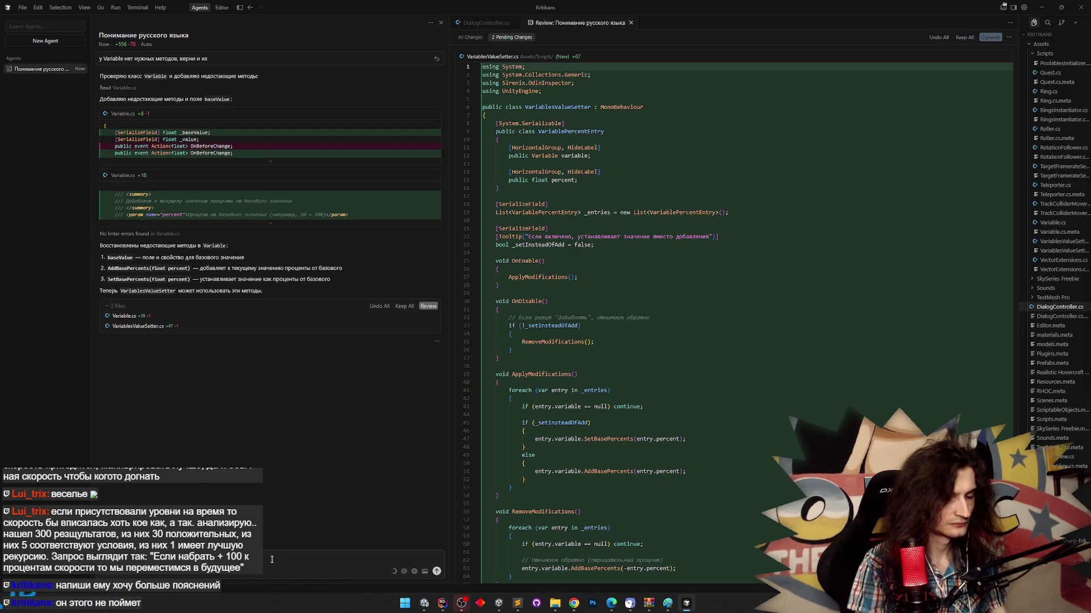
key(shift+Return)
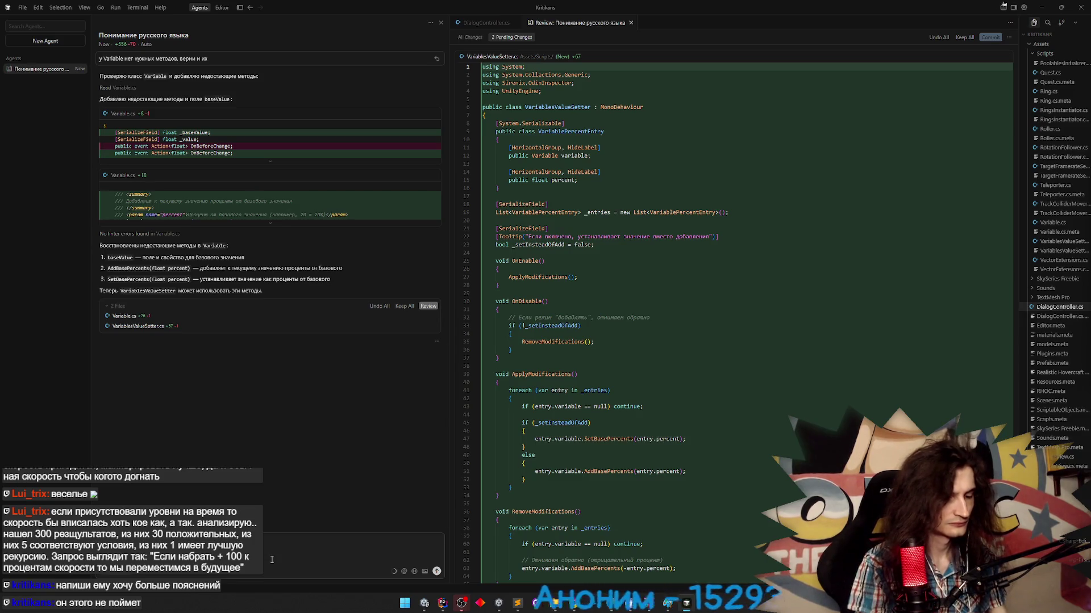
key(alt+Tab)
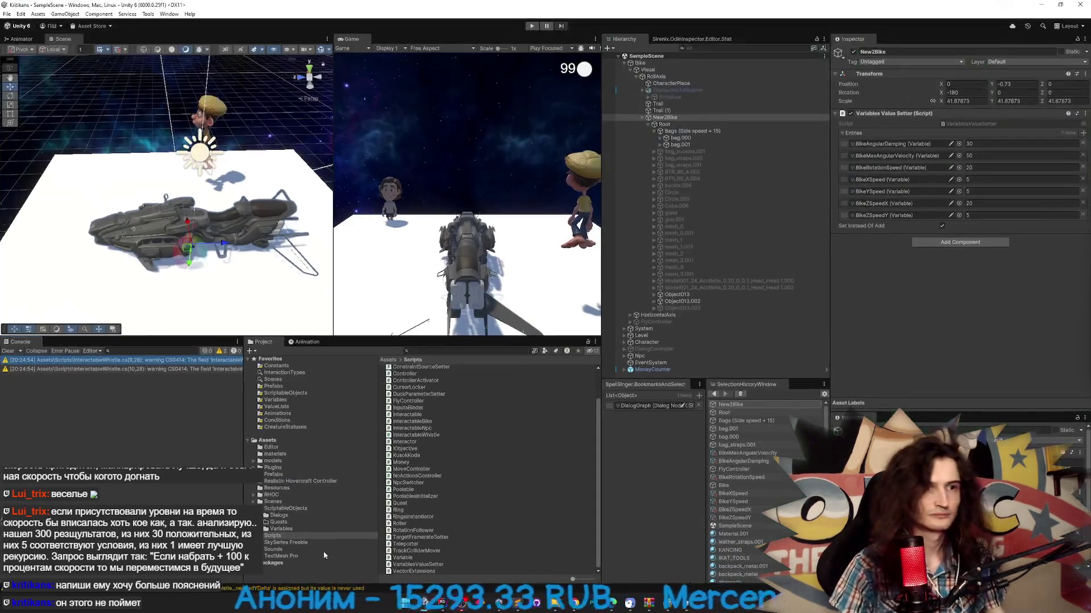
key(alt+Tab)
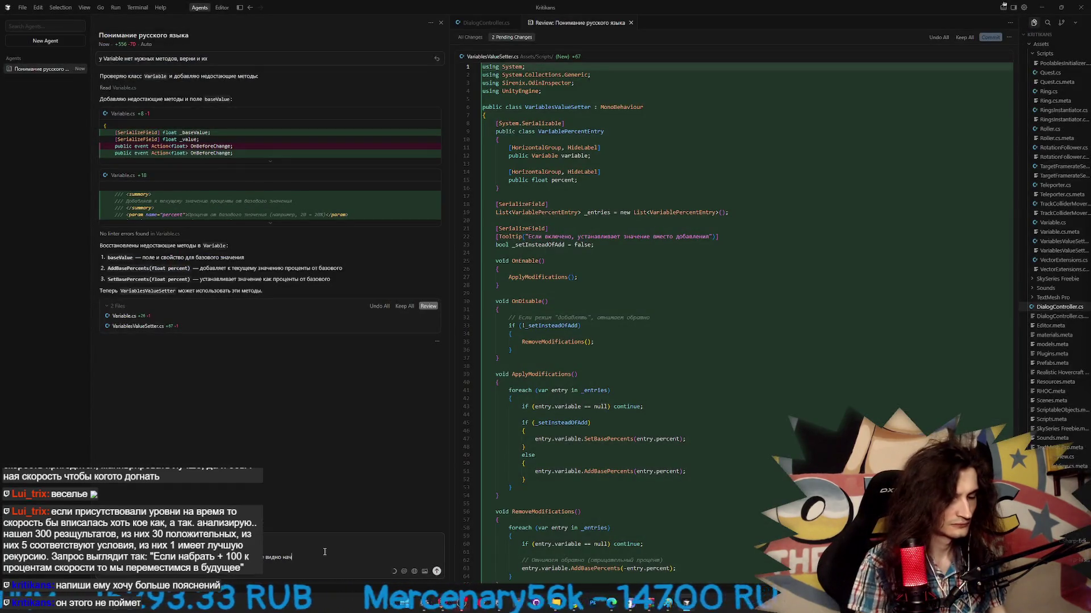
- Ask the agent for 14 upgrade levels that raise each stat, e.g. Damping from 30, to 100
text(альные значен)
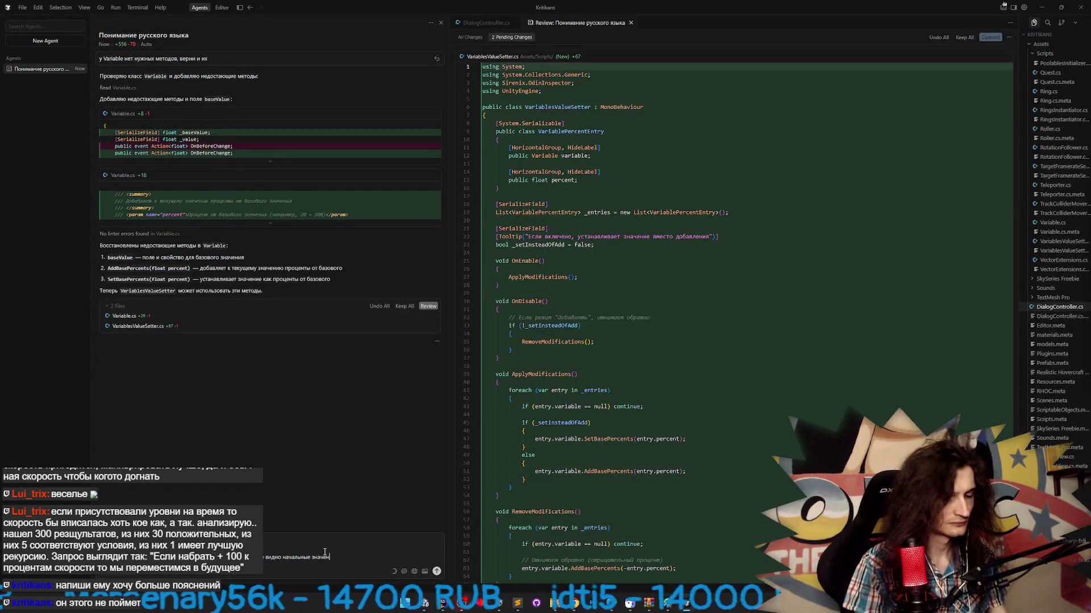
text(ия. Например )
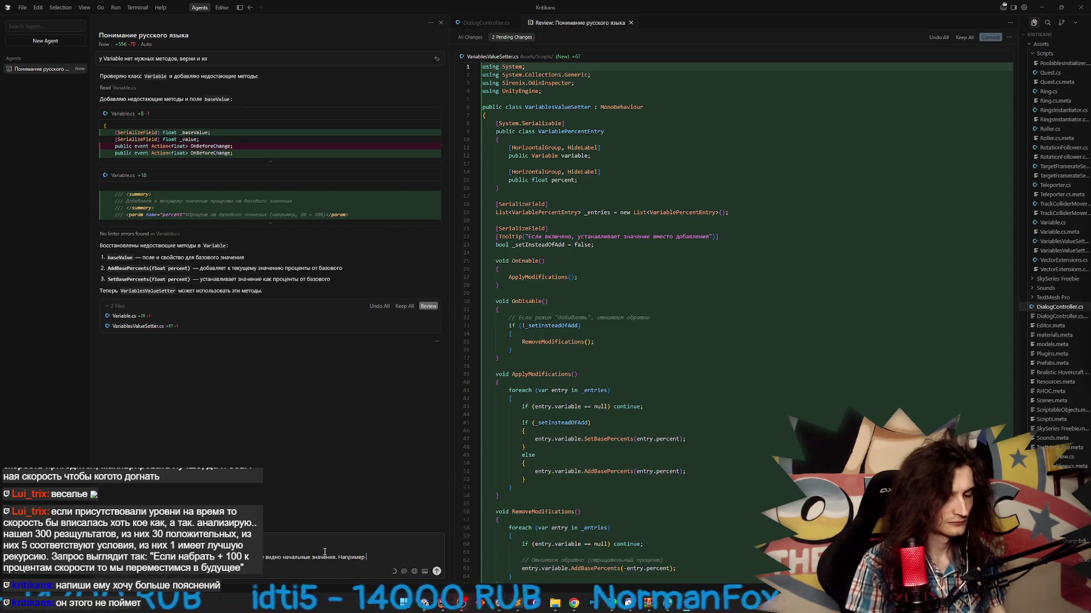
text(Dam)
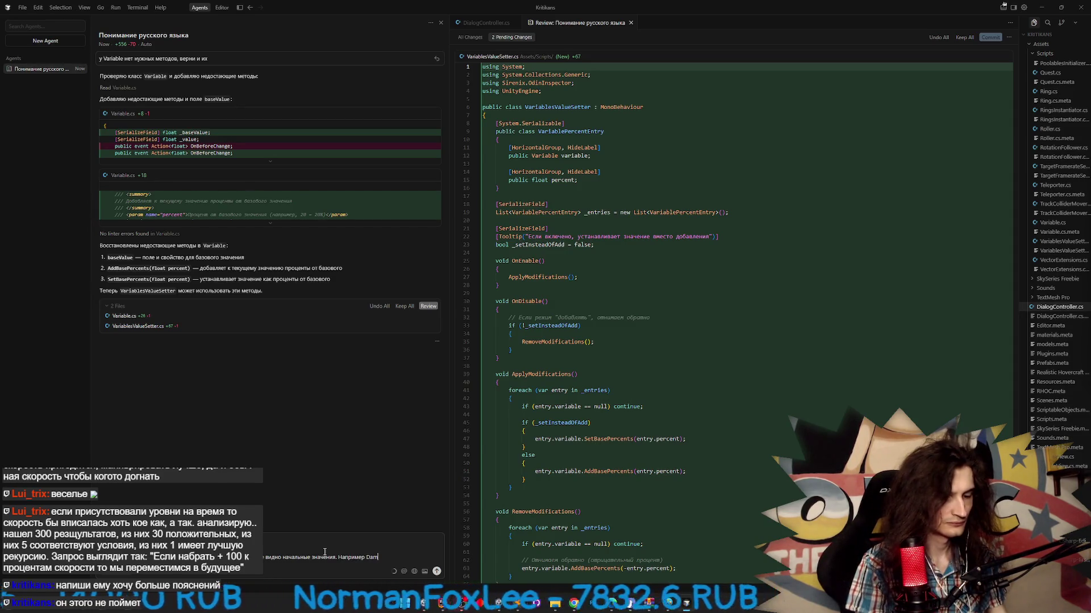
text(ping 4)
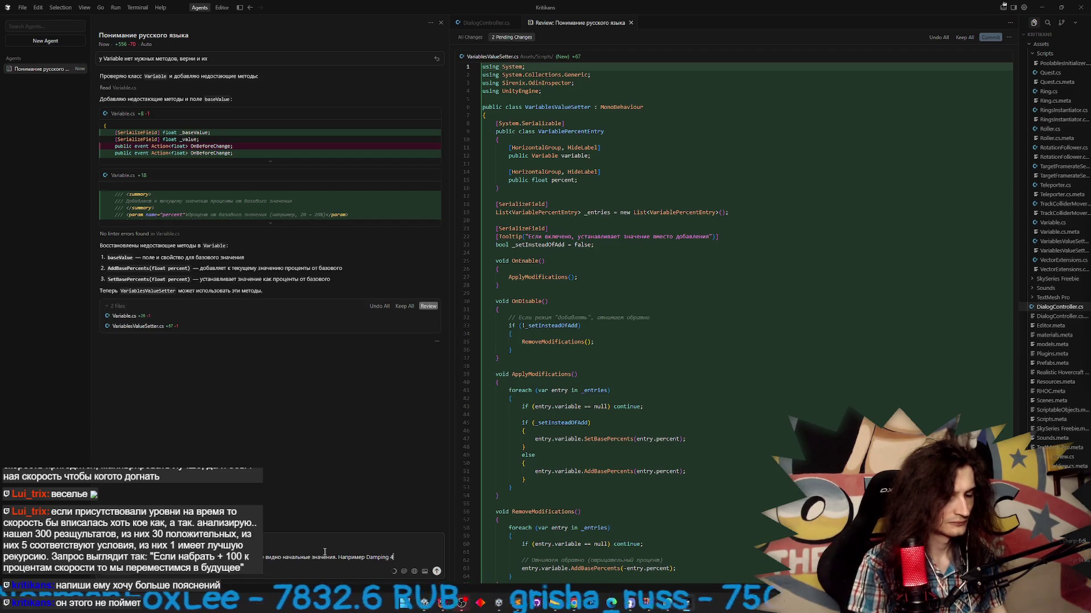
key(BackSpace)
text(30. Нужно)
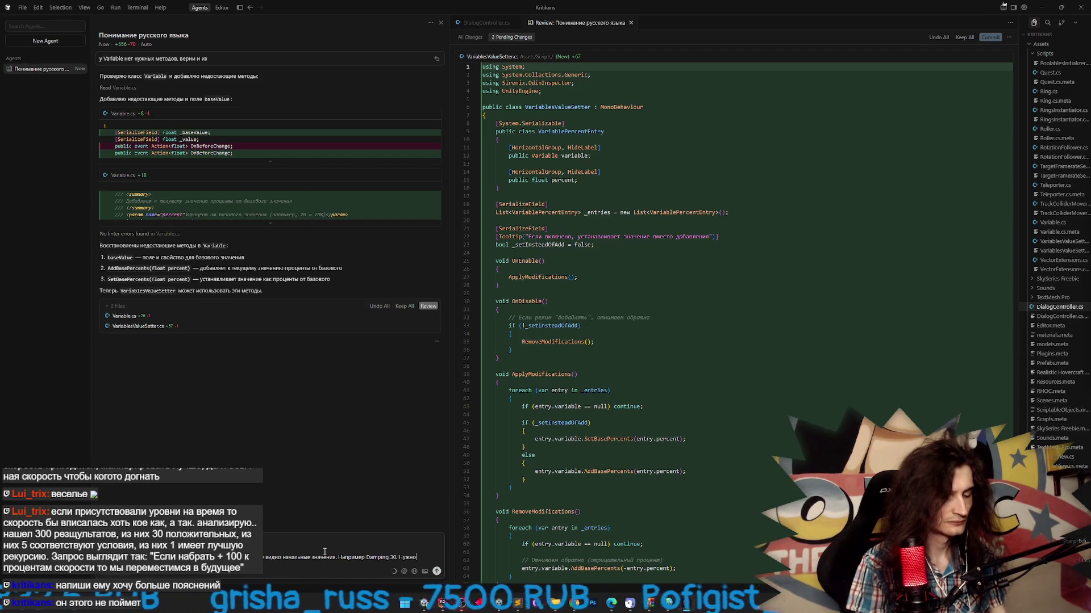
text( чтобы за)
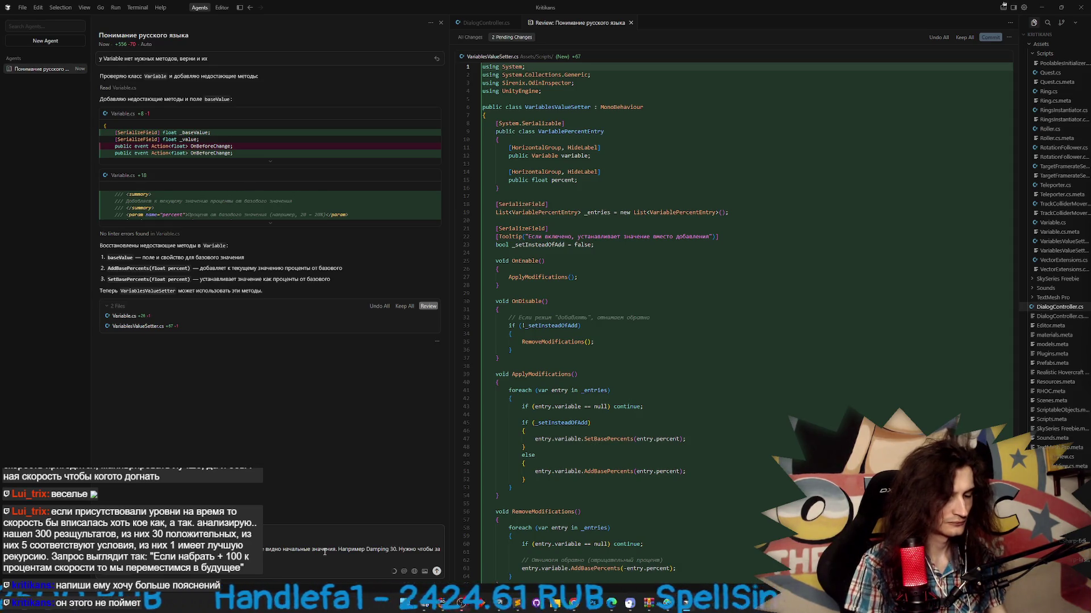
text(g должен суммарно увеличиться на 70. Пиши ступени но не)
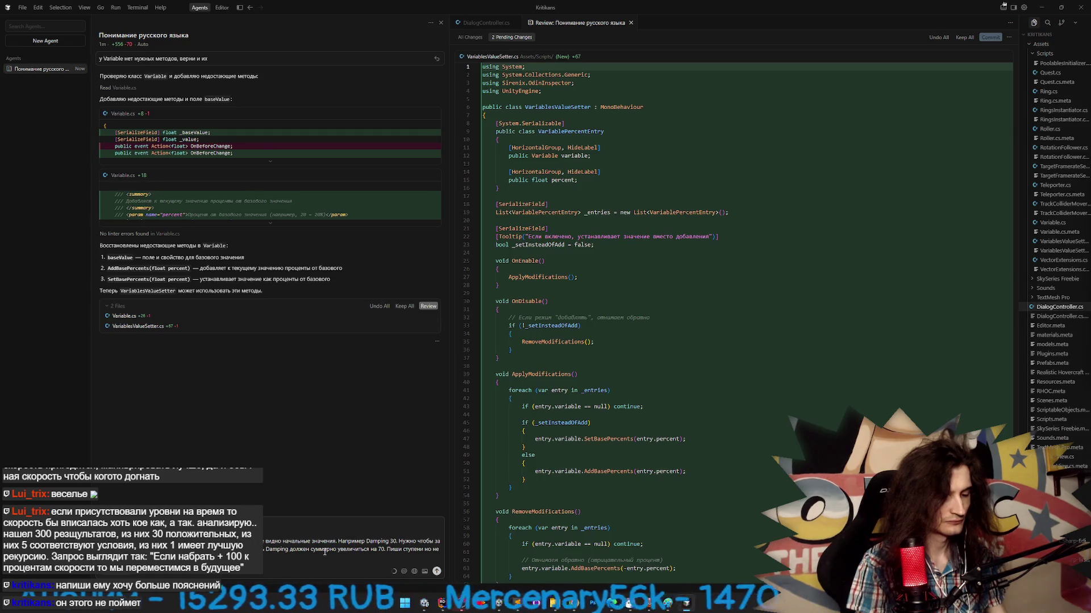
key(Return)
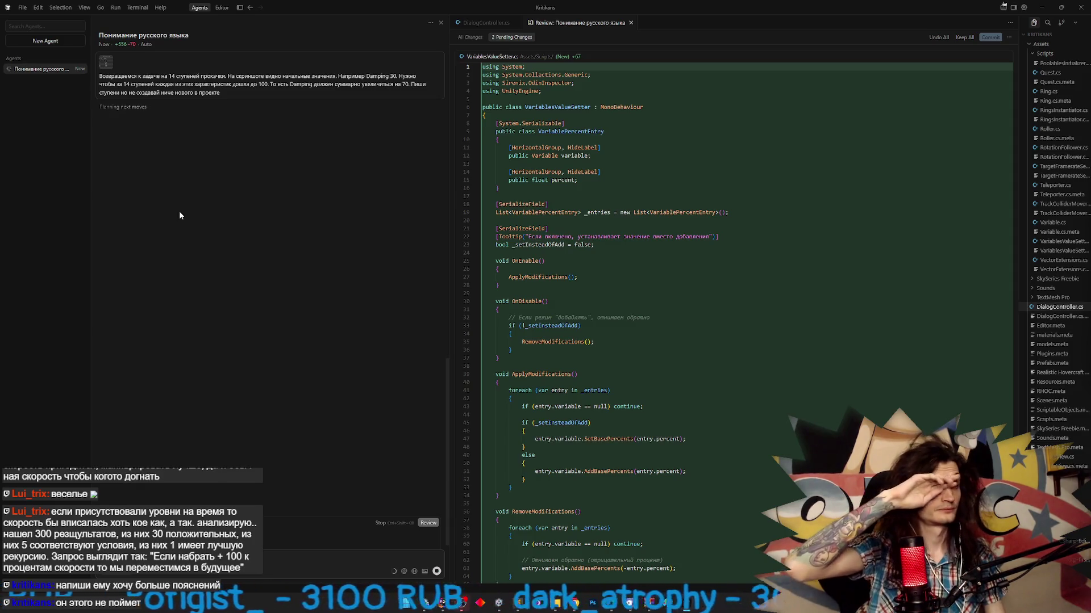
click(426, 603)
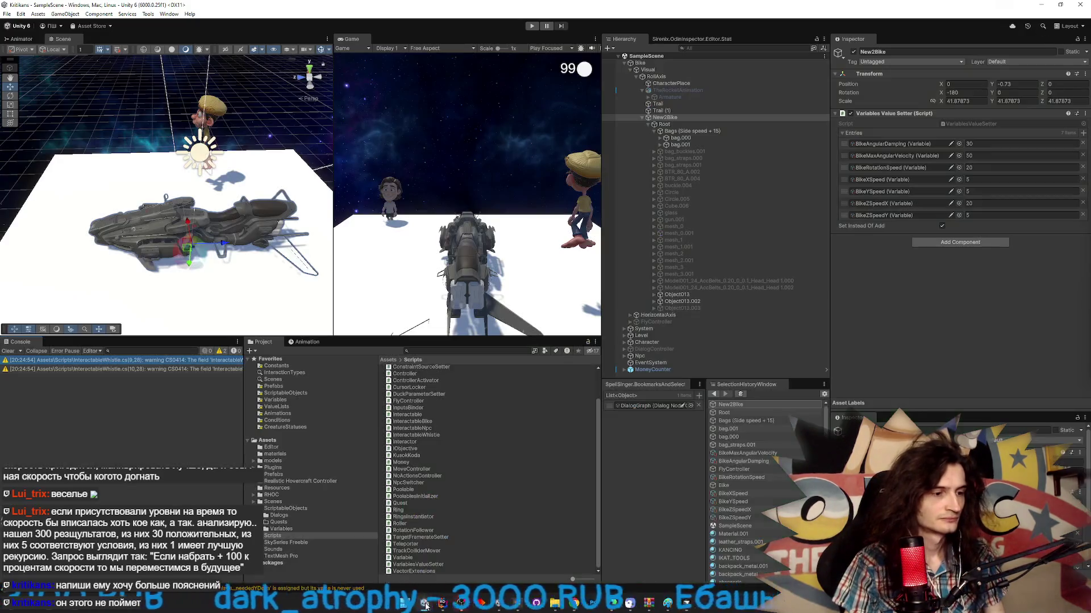
- Glance at VariablesValueSetter.cs in Rider and at Unity, then return to Cursor to read the agent's reply
click(447, 604)
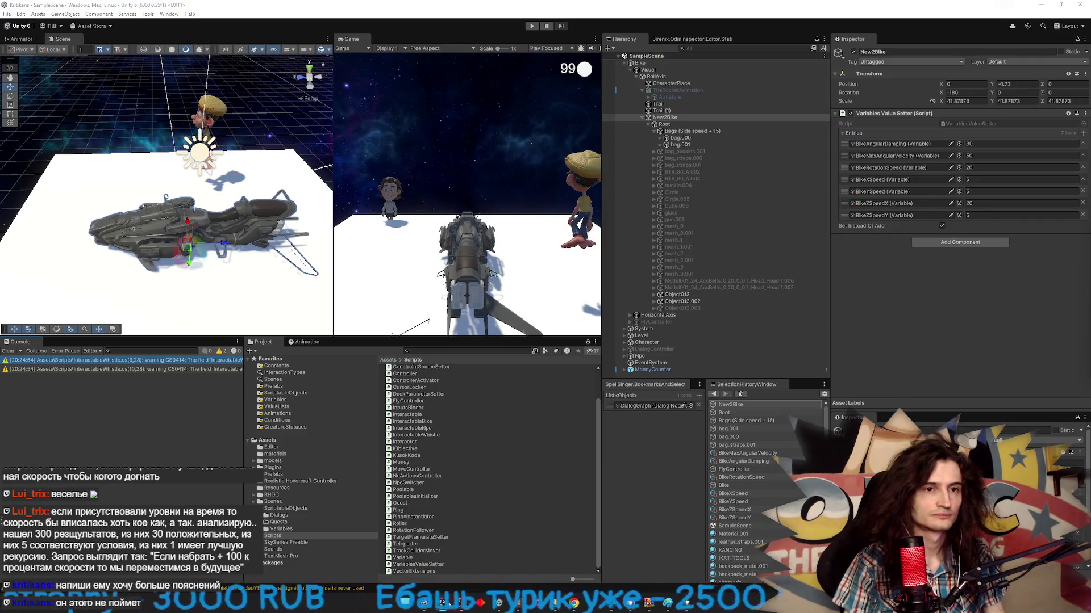
click(449, 603)
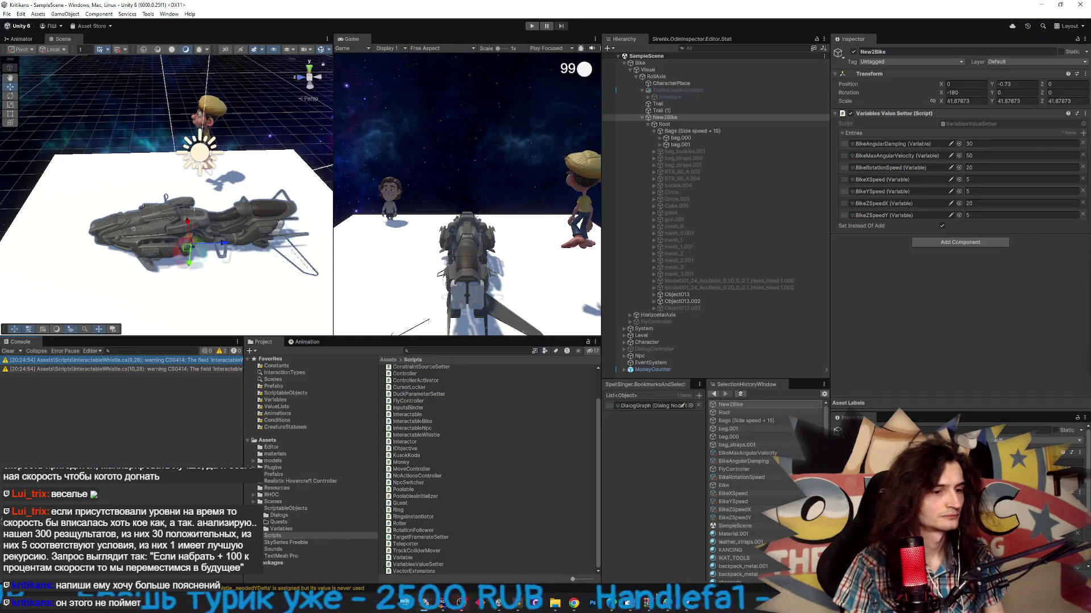
key(alt+Tab)
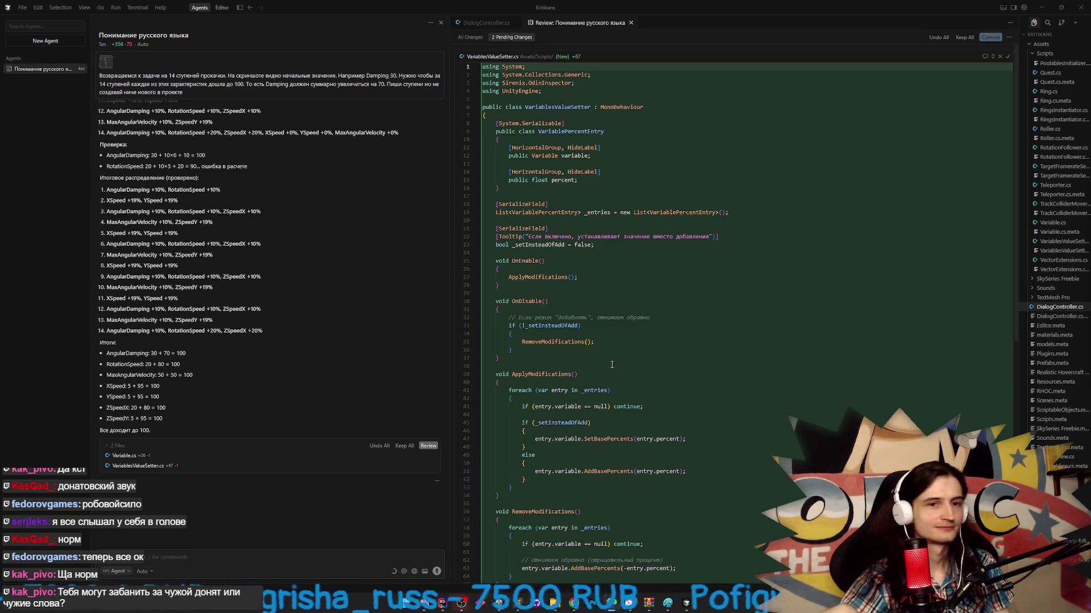
- Inspect the _setInsteadOfAdd check in OnDisable of VariablesValueSetter.cs, then move over to Unity
click(467, 333)
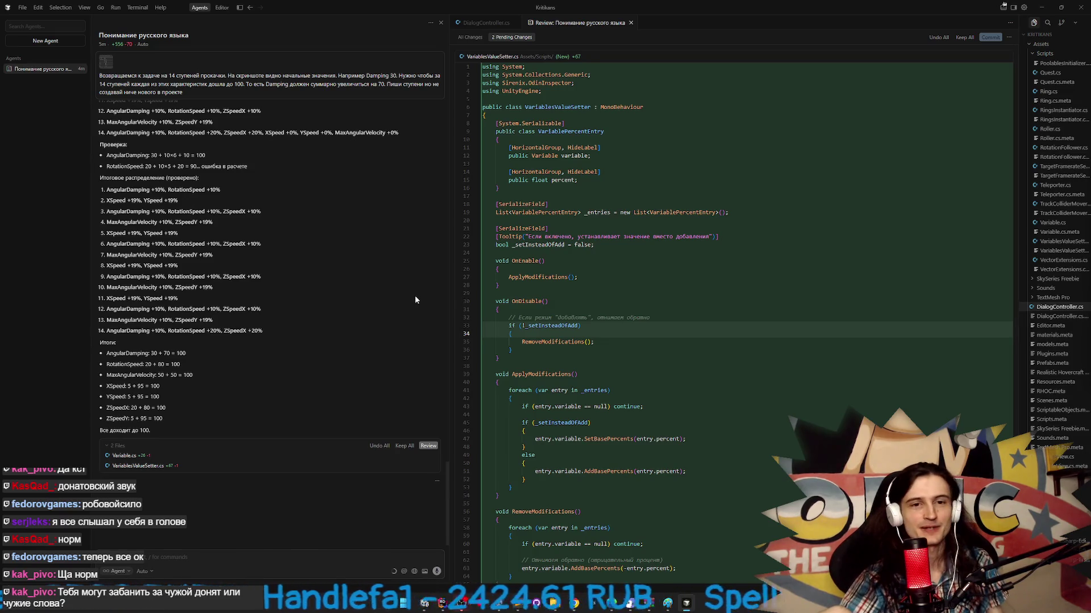
scroll(378, 278, up, 2)
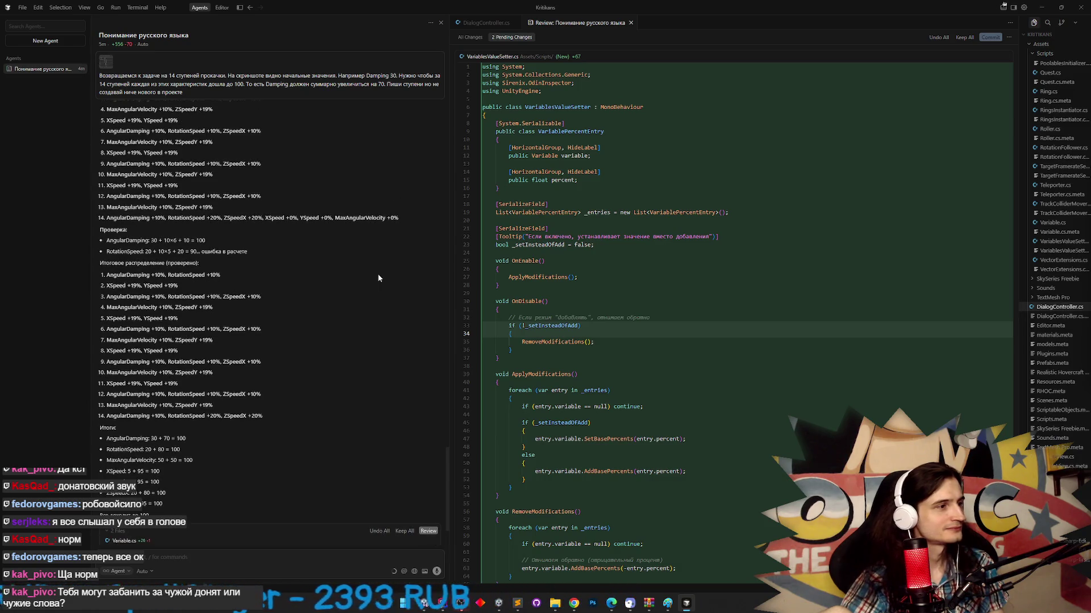
click(426, 603)
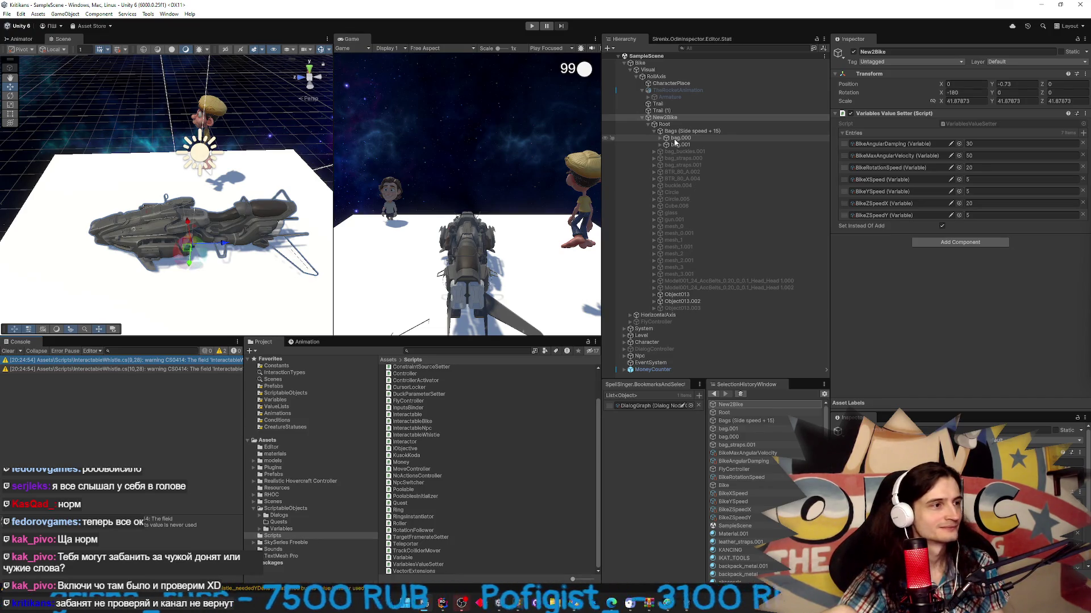
- Frame and orbit around the Bags (Side speed + 15) object on the bike, then return to Cursor
double_click(687, 131)
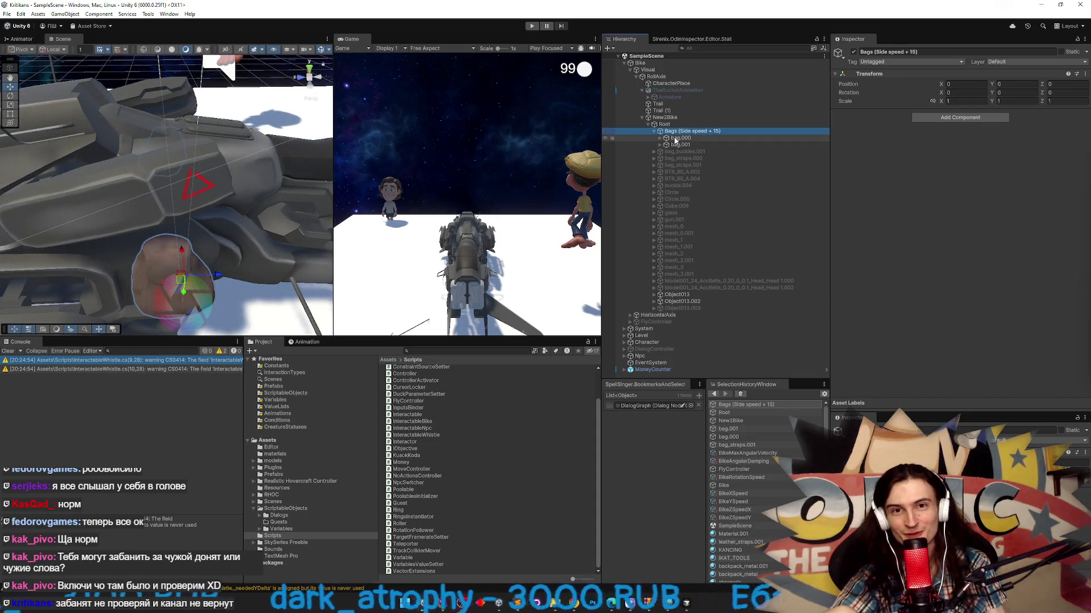
mouse_move(250, 205)
mouse_down()
mouse_move(195, 233)
mouse_move(234, 223)
mouse_up()
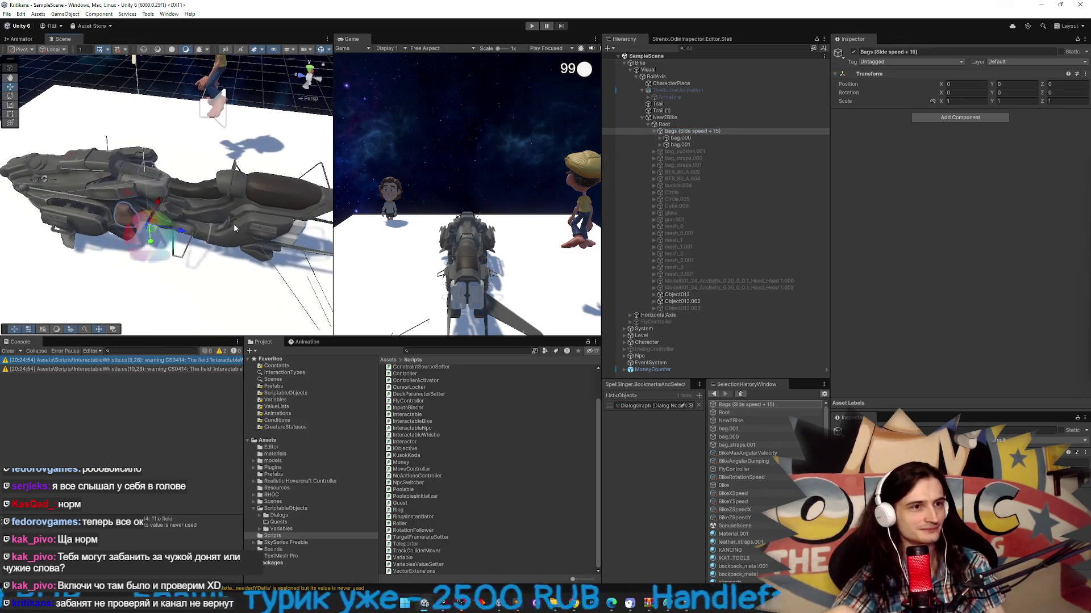
click(442, 603)
key(alt+Tab)
key(alt+Tab)
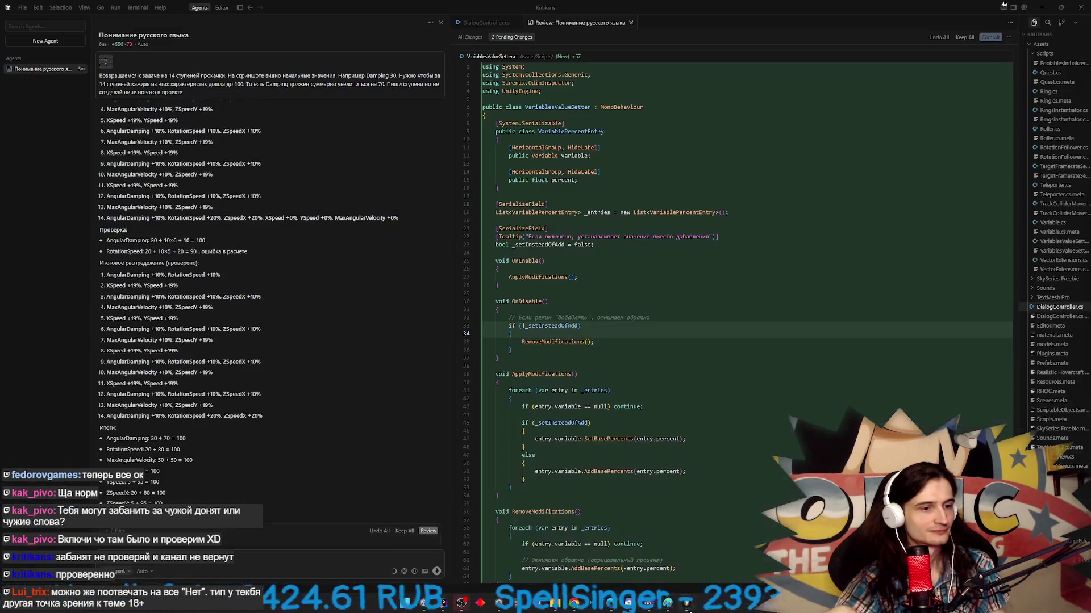
- Resize Cursor into a taller floating window and highlight the first step's AngularDamping +10%, RotationSpeed +10% text
mouse_move(595, 4)
mouse_down()
mouse_move(421, 80)
mouse_move(363, 84)
mouse_up()
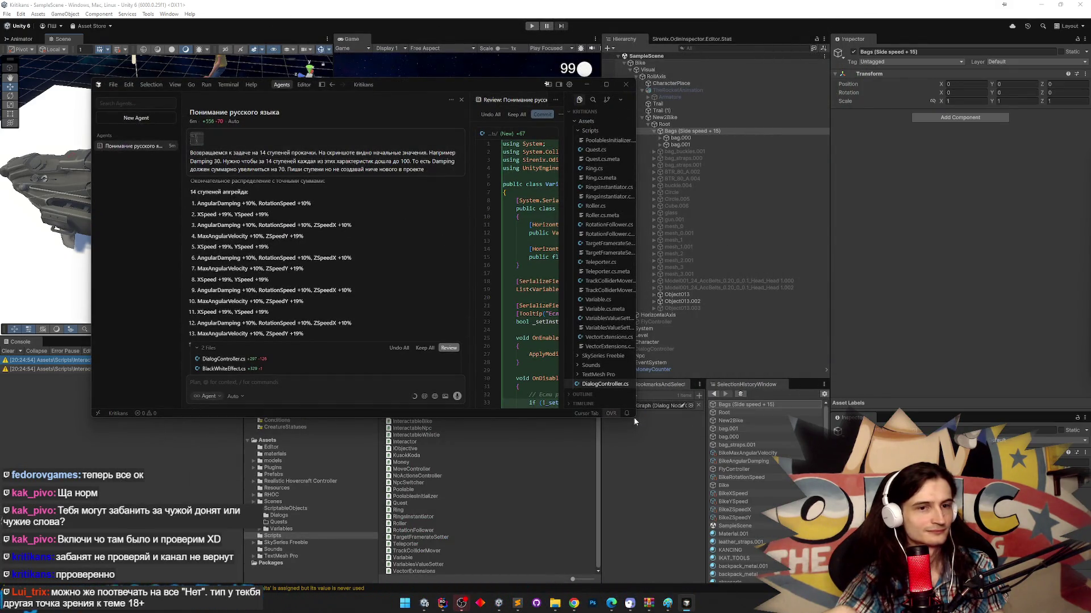
mouse_move(633, 417)
mouse_down()
mouse_move(629, 382)
mouse_move(626, 494)
mouse_up()
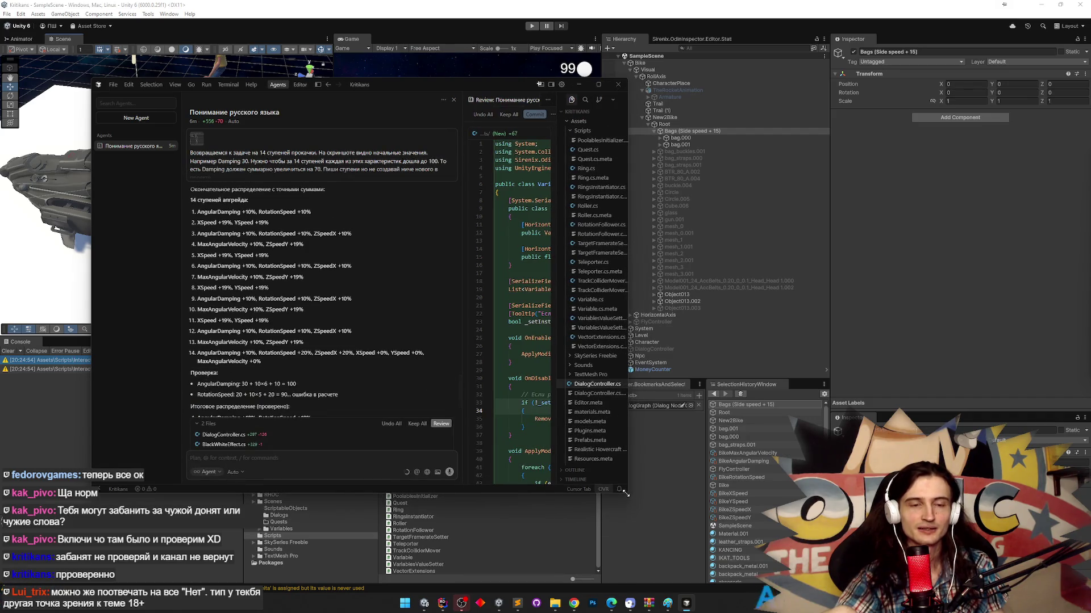
drag(625, 494, 598, 490)
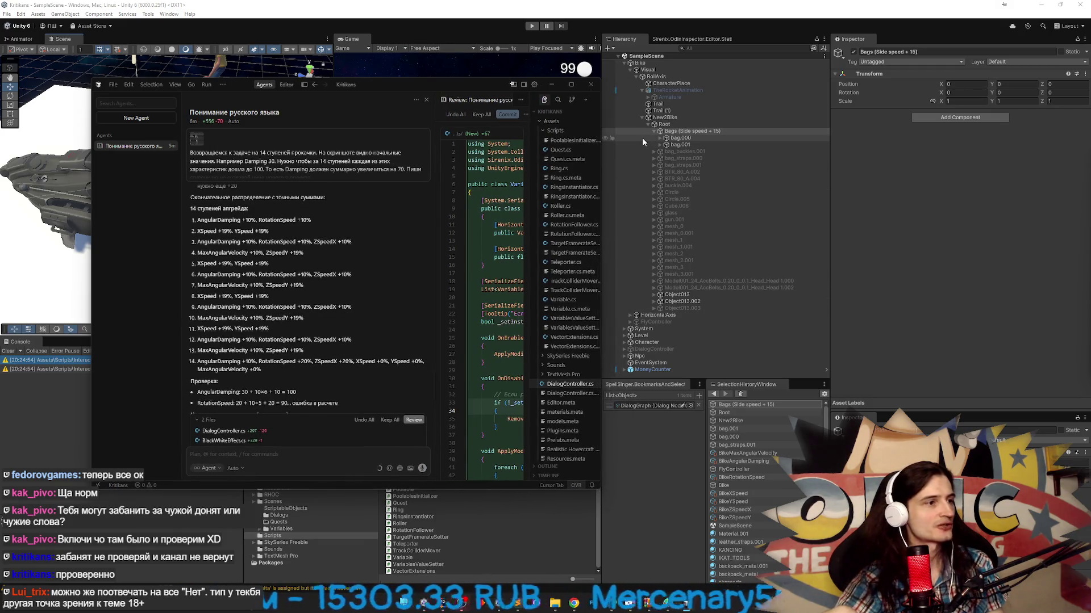
drag(92, 183, 56, 183)
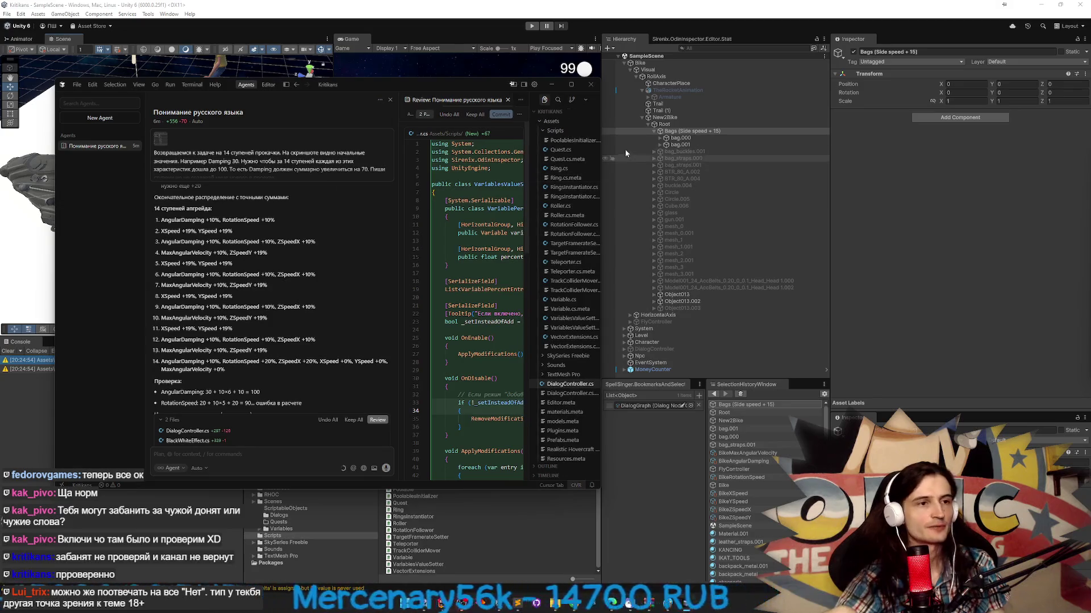
drag(161, 221, 293, 220)
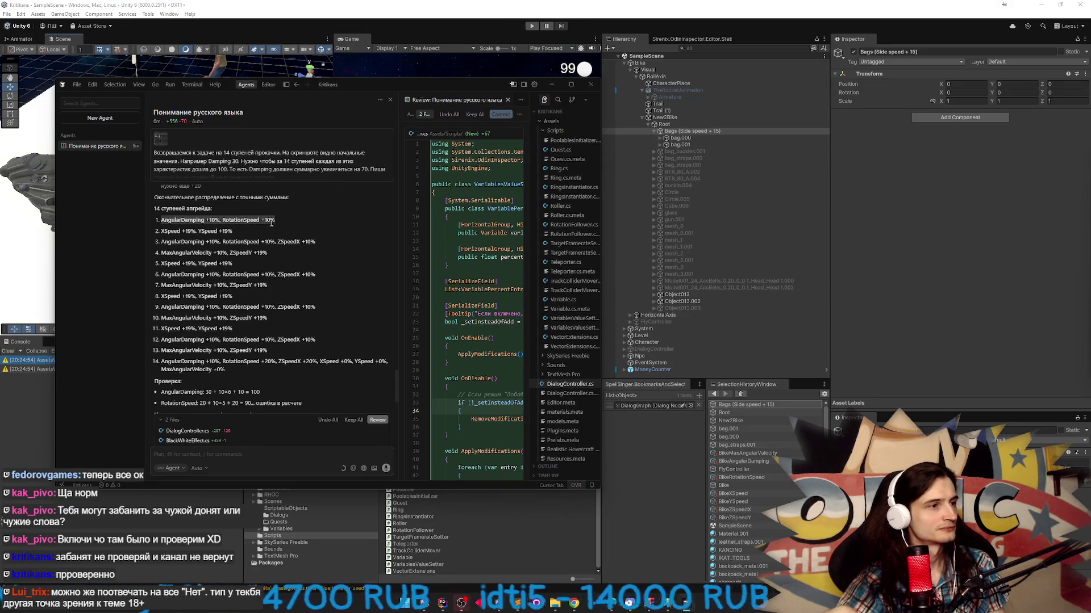
- Check Bags in Unity and the TZ.todo list, then start an agent message 'если на VariablesValueSetter'
click(706, 131)
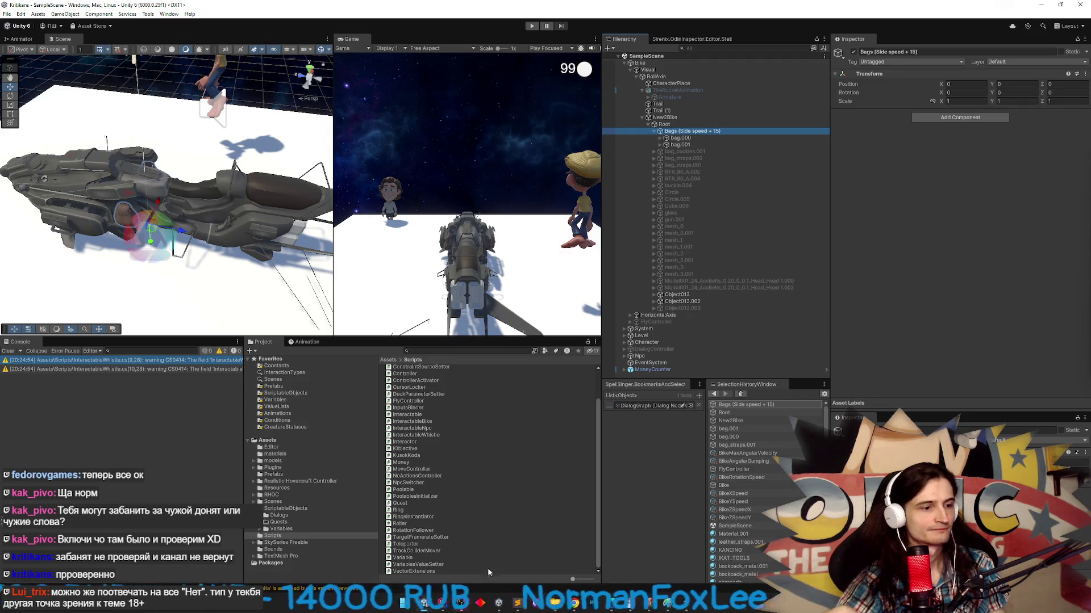
click(628, 603)
click(629, 603)
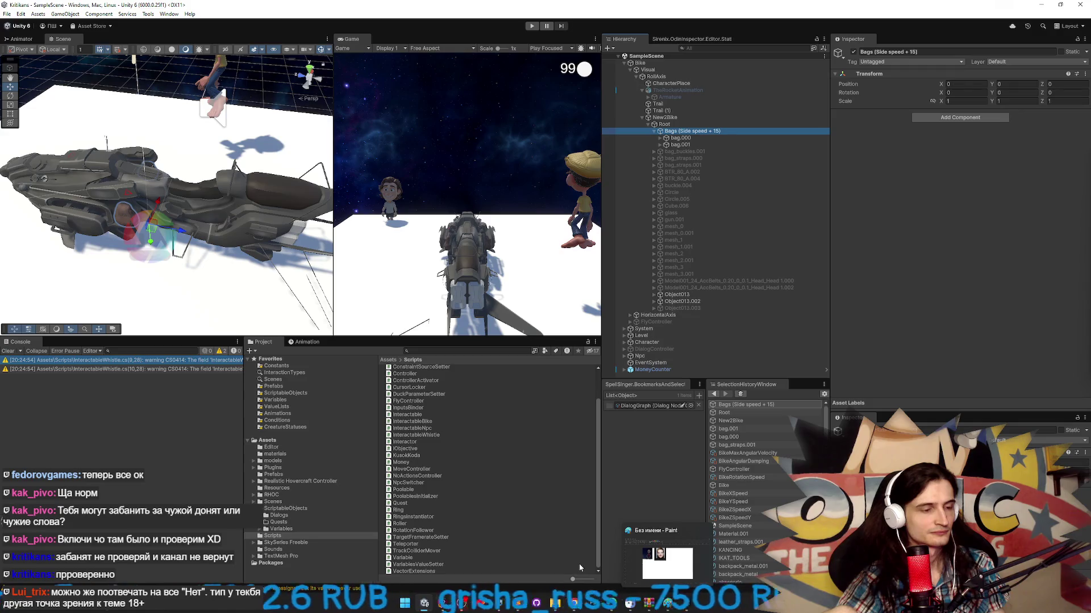
click(518, 603)
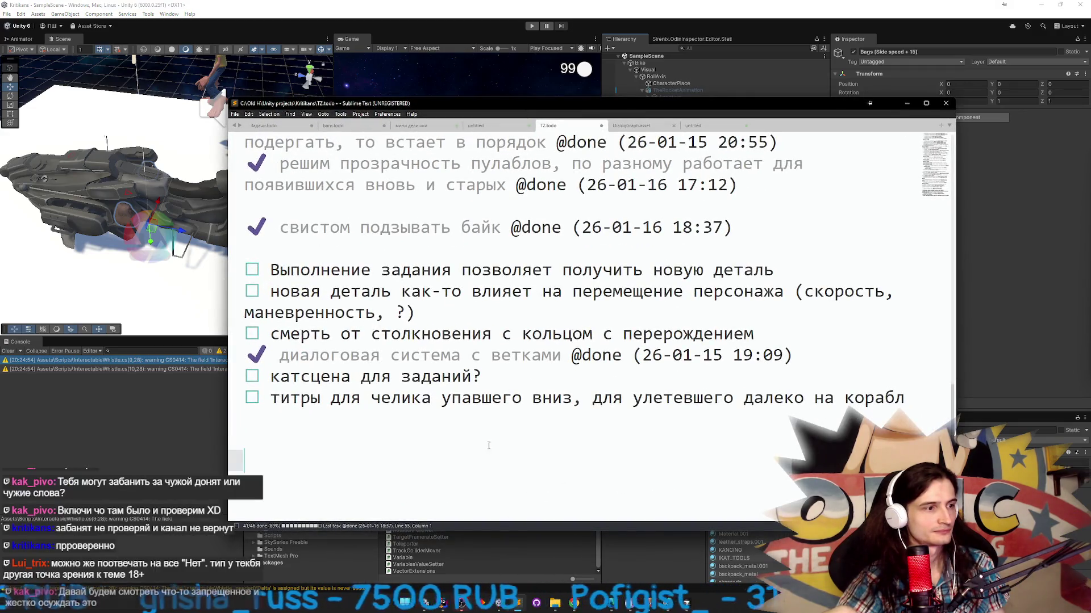
click(629, 604)
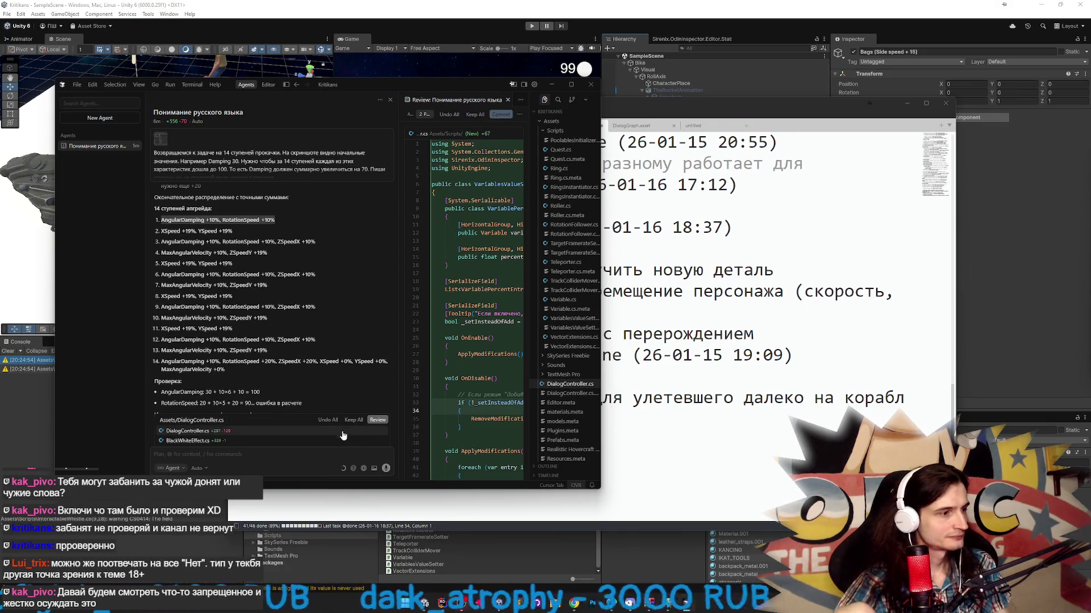
click(288, 453)
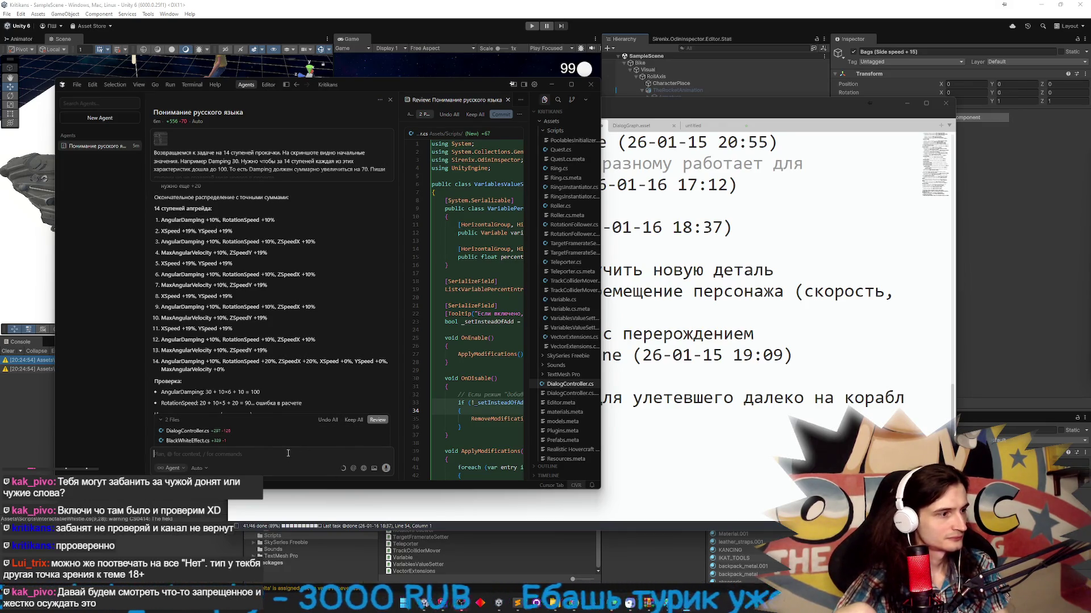
text(если)
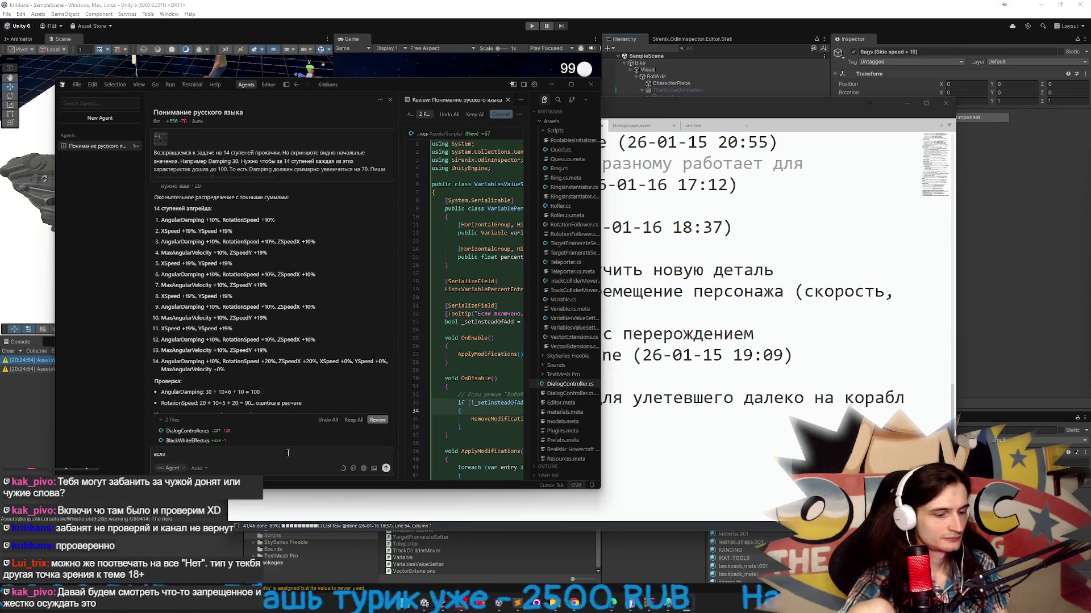
text( на)
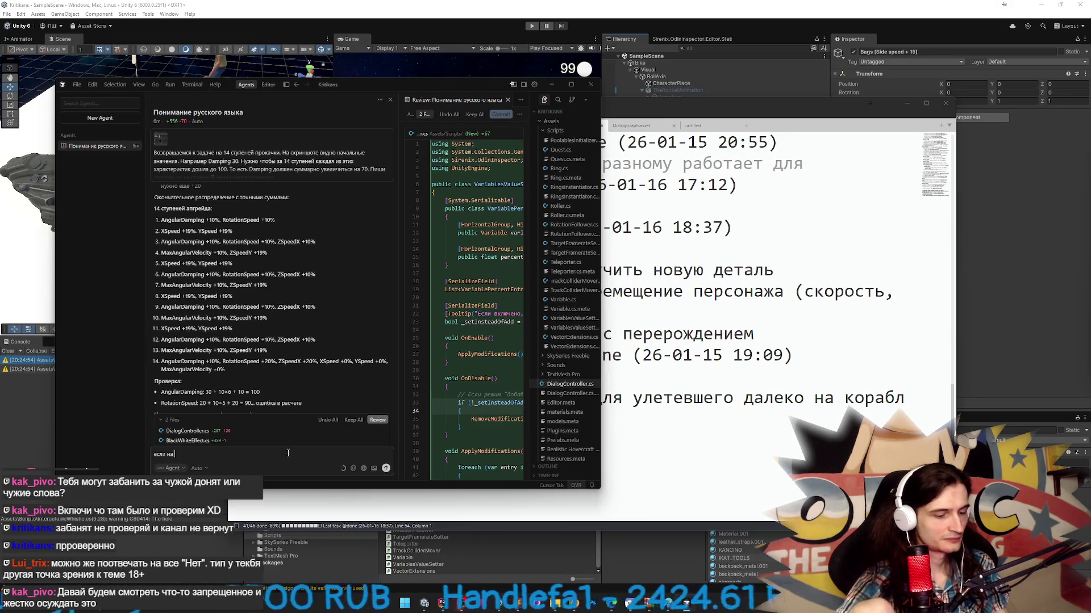
text( Variabl)
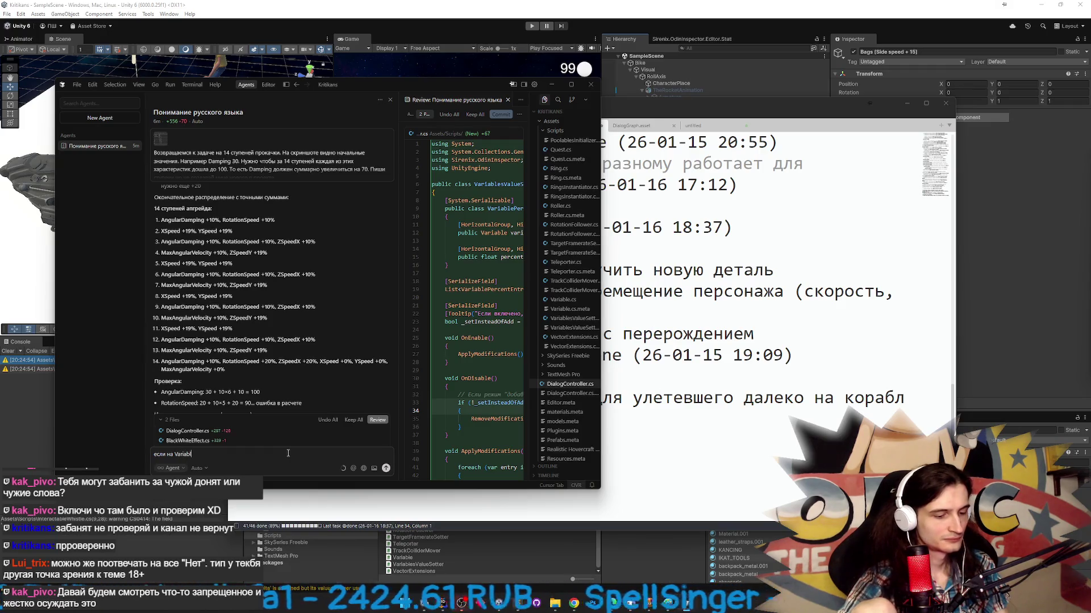
text(esValueSe)
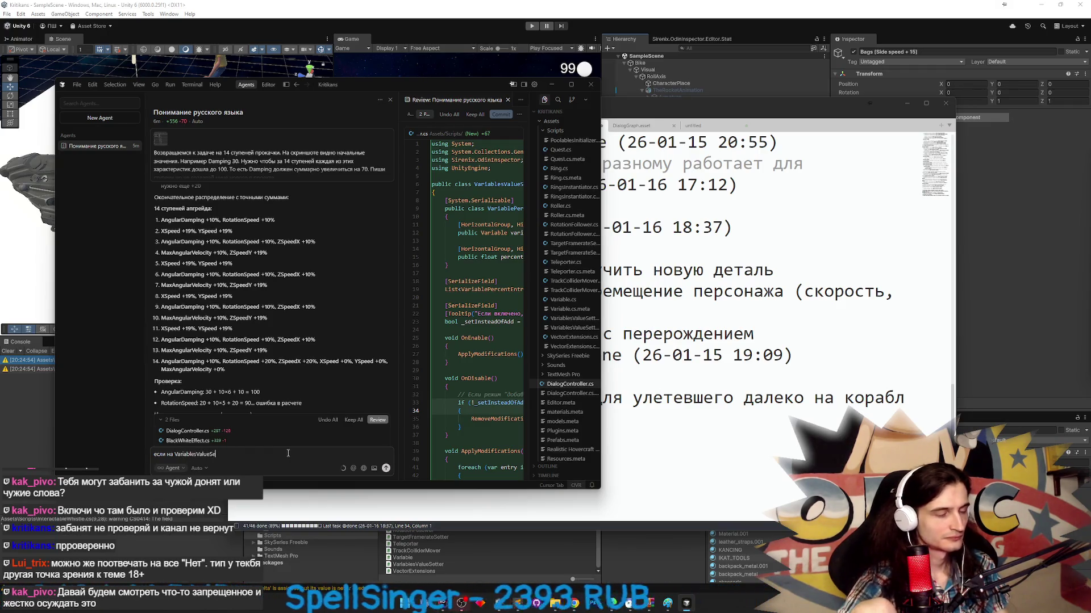
text(tter есл)
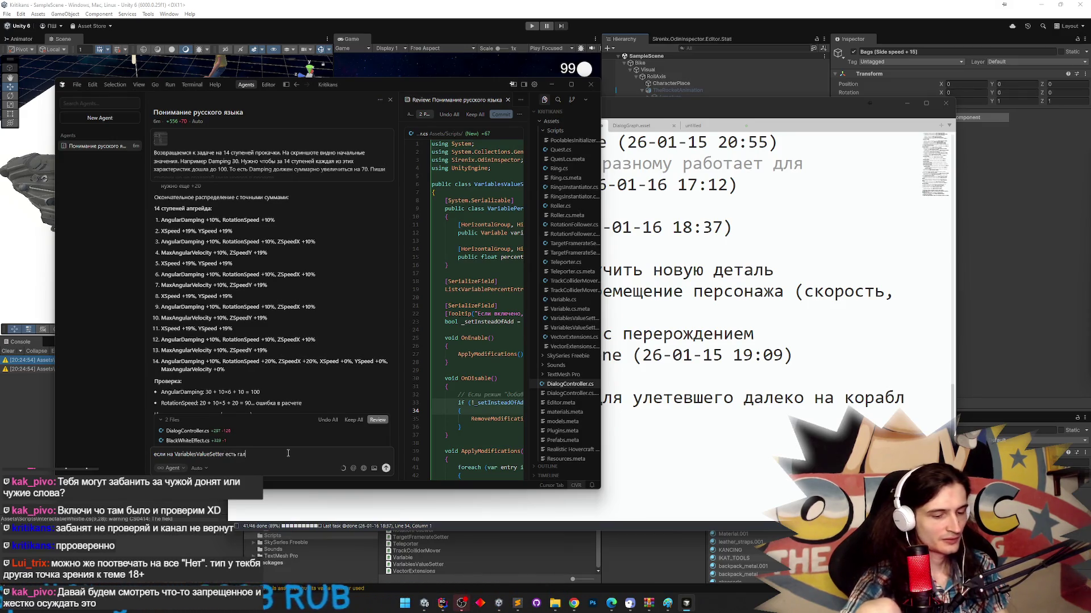
- Request renaming objects to Obj(AngularDamping +10%, RotationSpeed +10%) when set is off, replacing old bracketed changes
key(BackSpace)
key(BackSpace)
key(BackSpace)
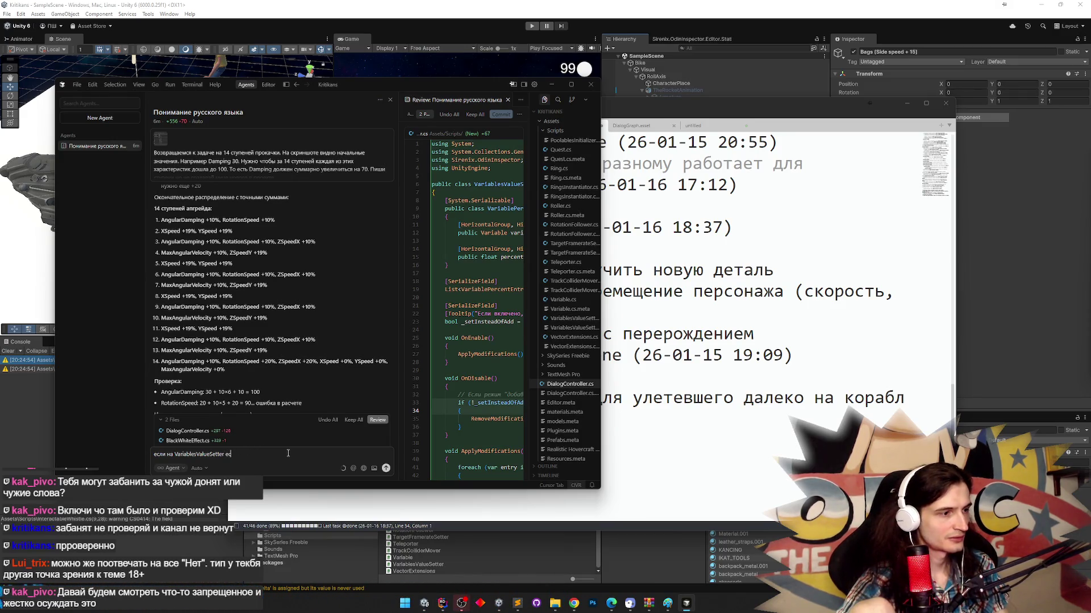
text(лочк)
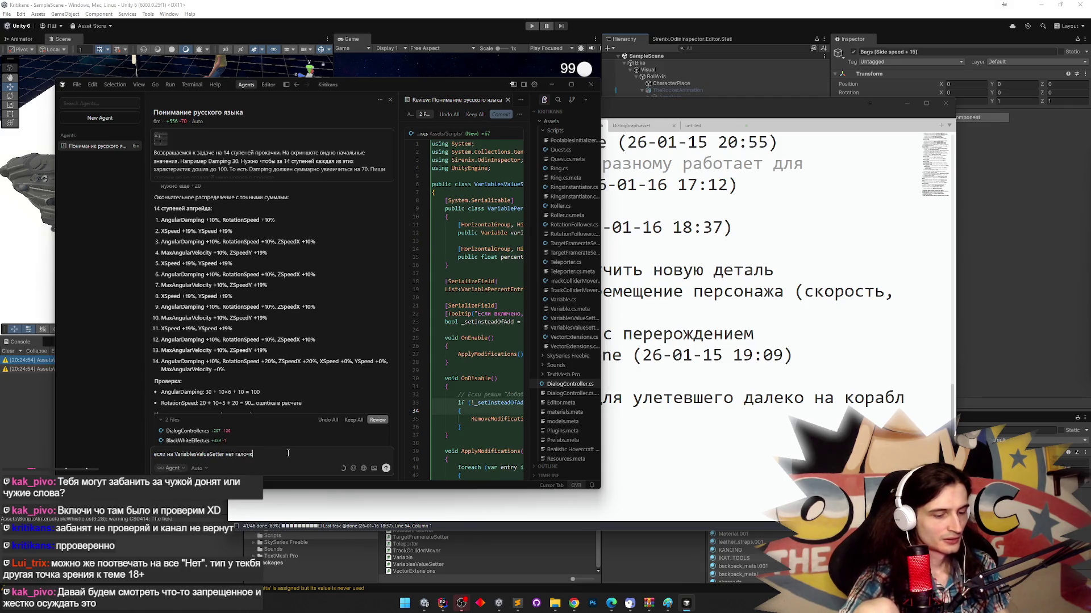
text(и set,)
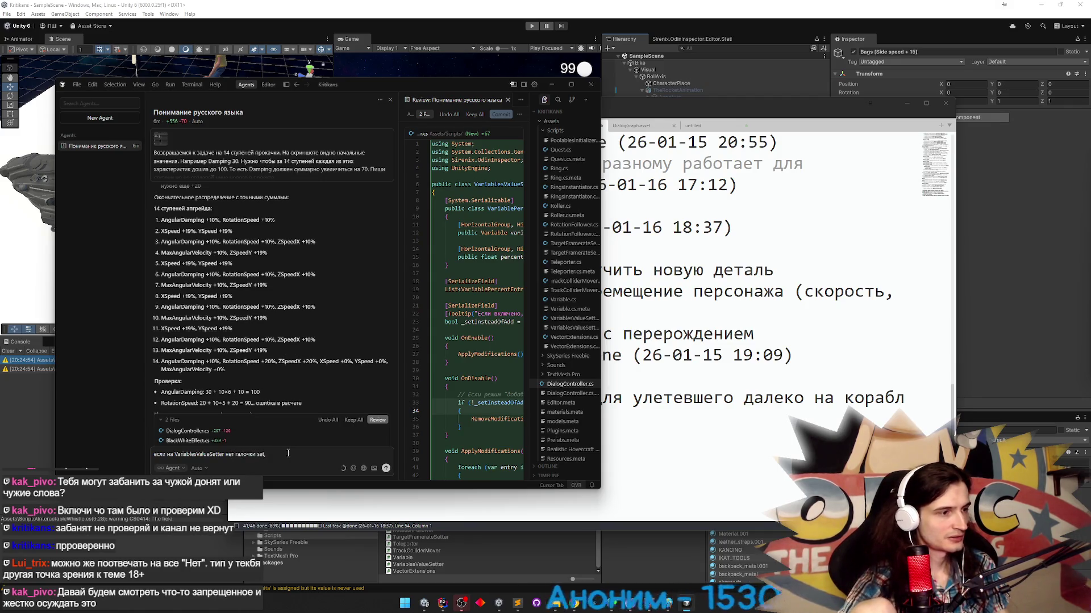
text( тогда пусть)
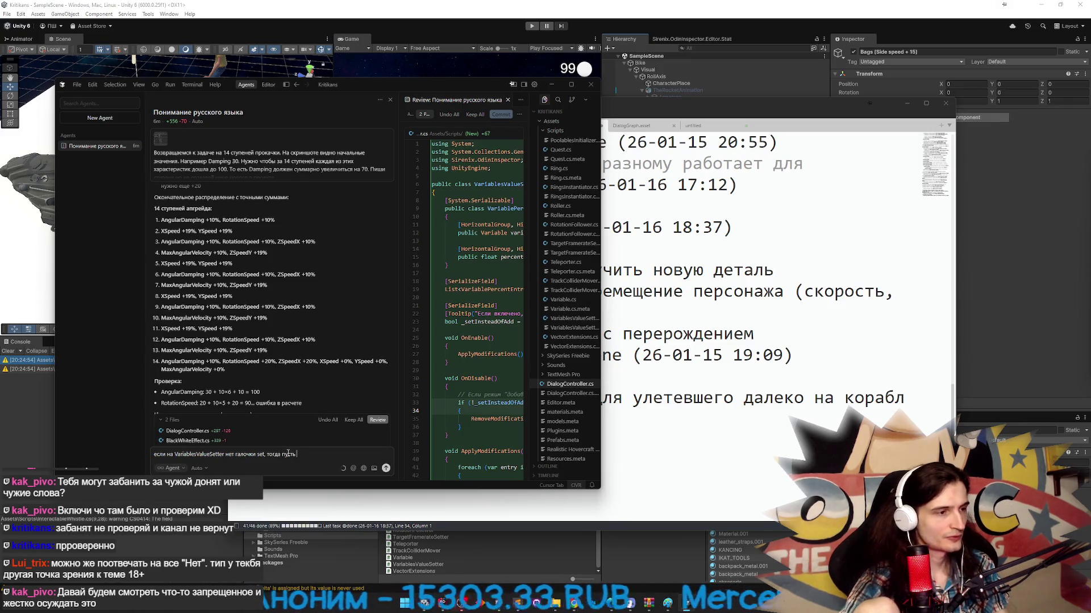
text( при изменении)
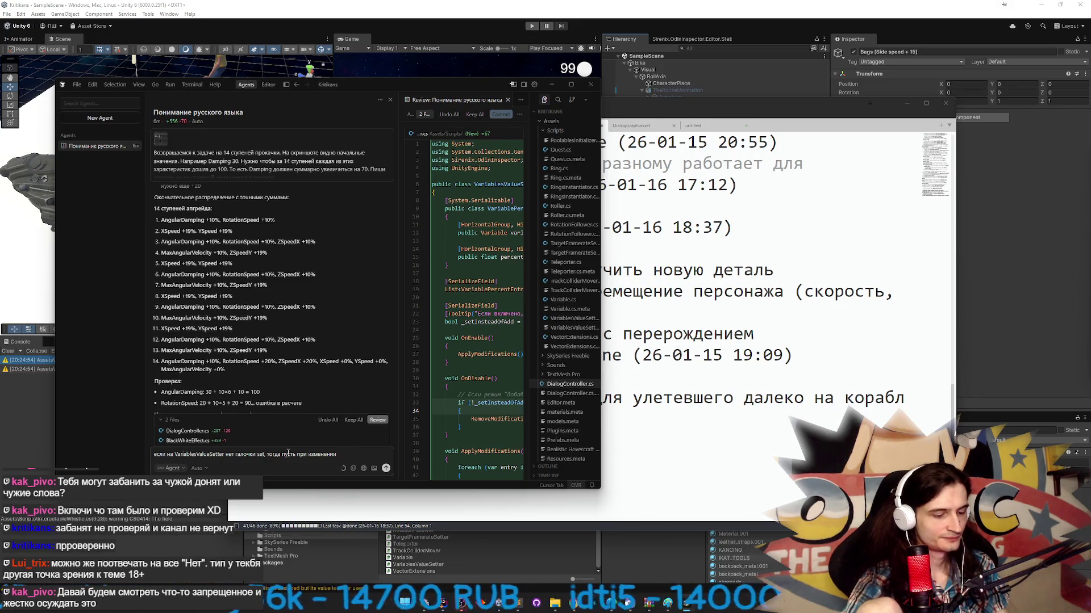
text( таблицы)
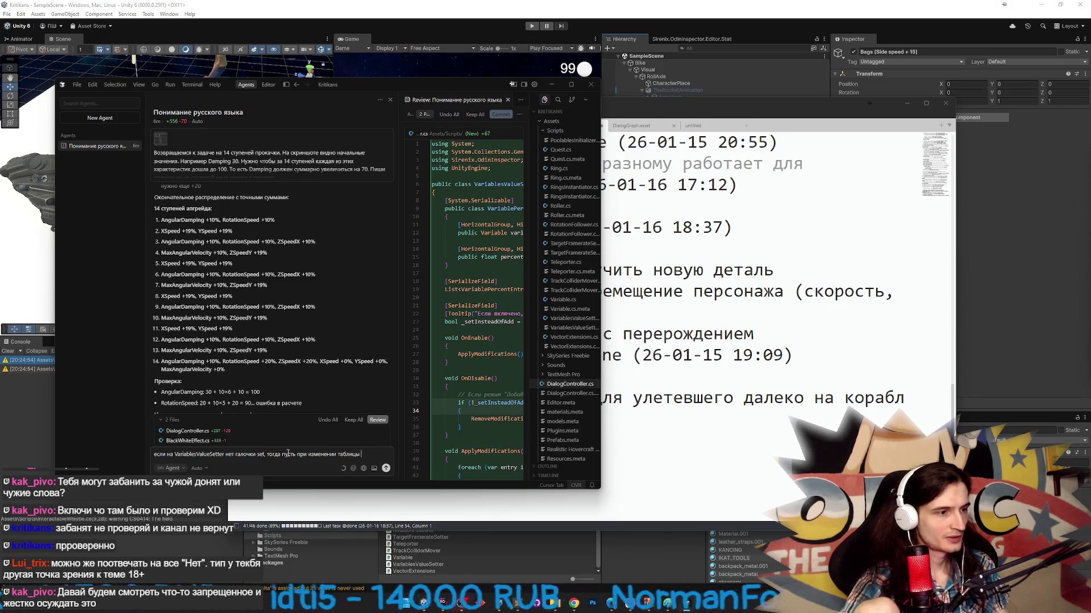
text( с переменными результат)
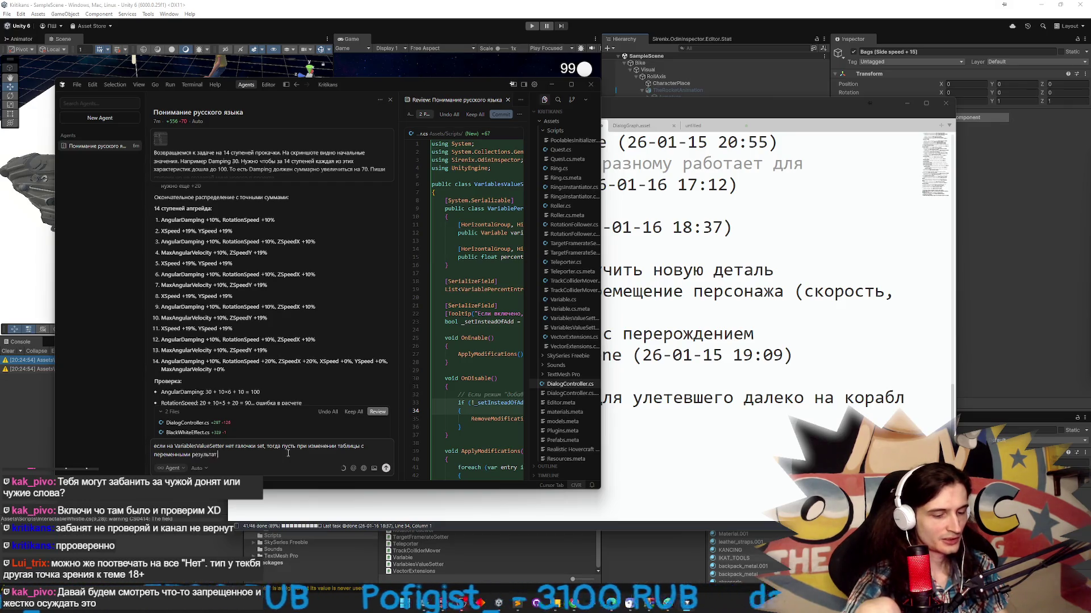
text(жает)
text(ся в имени геймобжекта. Нап)
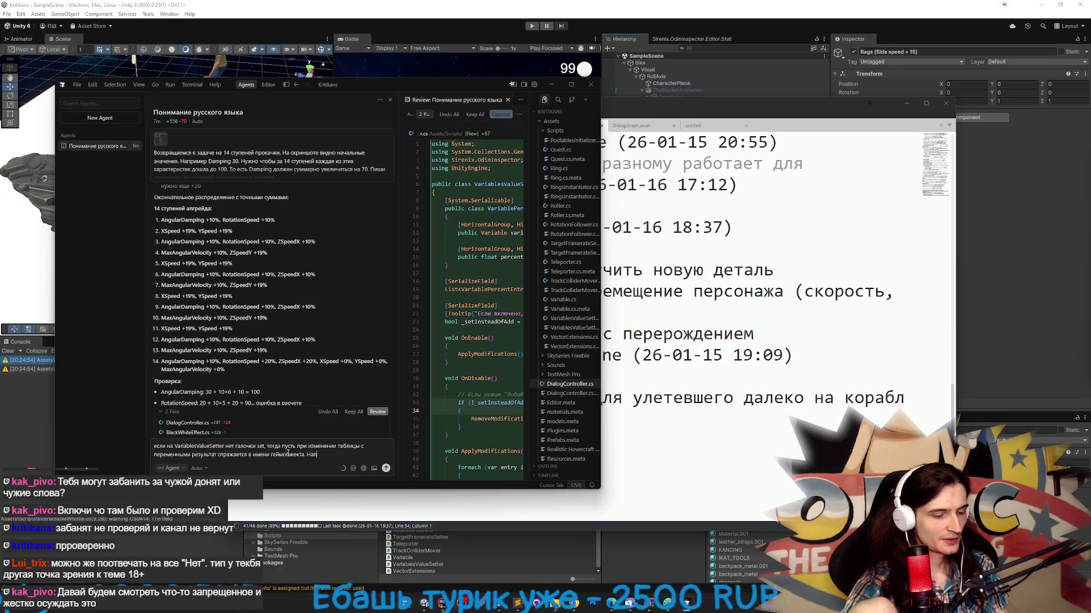
text(ример)
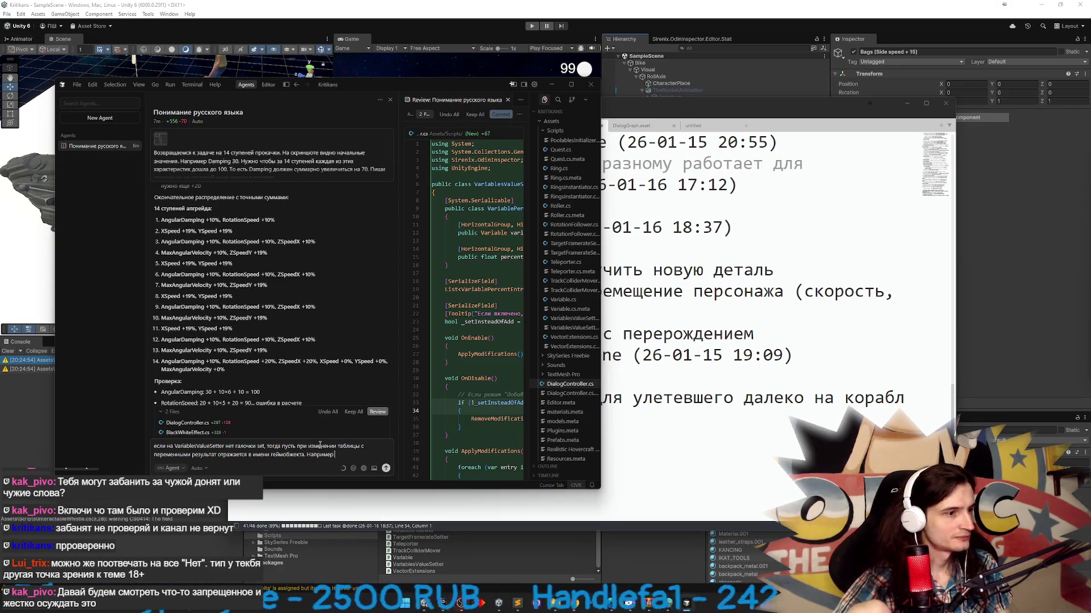
text( С())
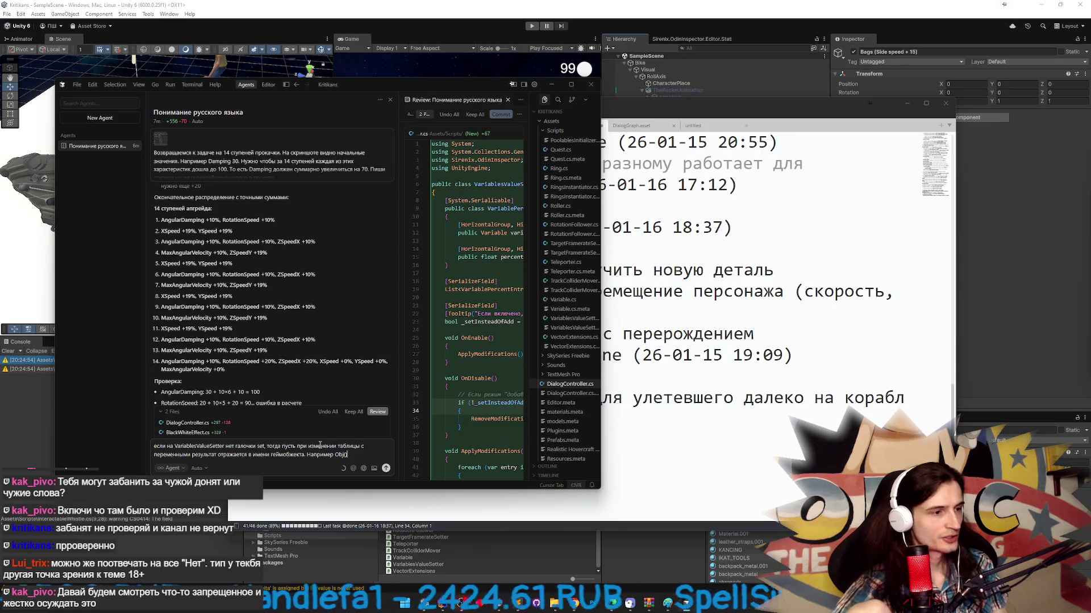
double_click(184, 220)
drag(183, 221, 272, 219)
key(ctrl+c)
click(345, 455)
key(ctrl+v)
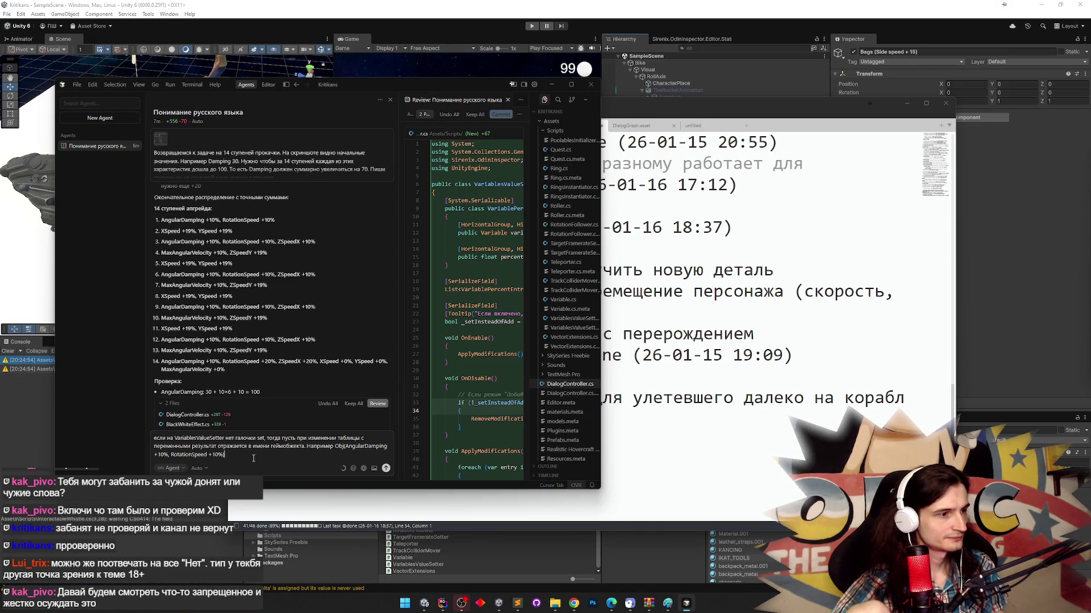
text( ,)
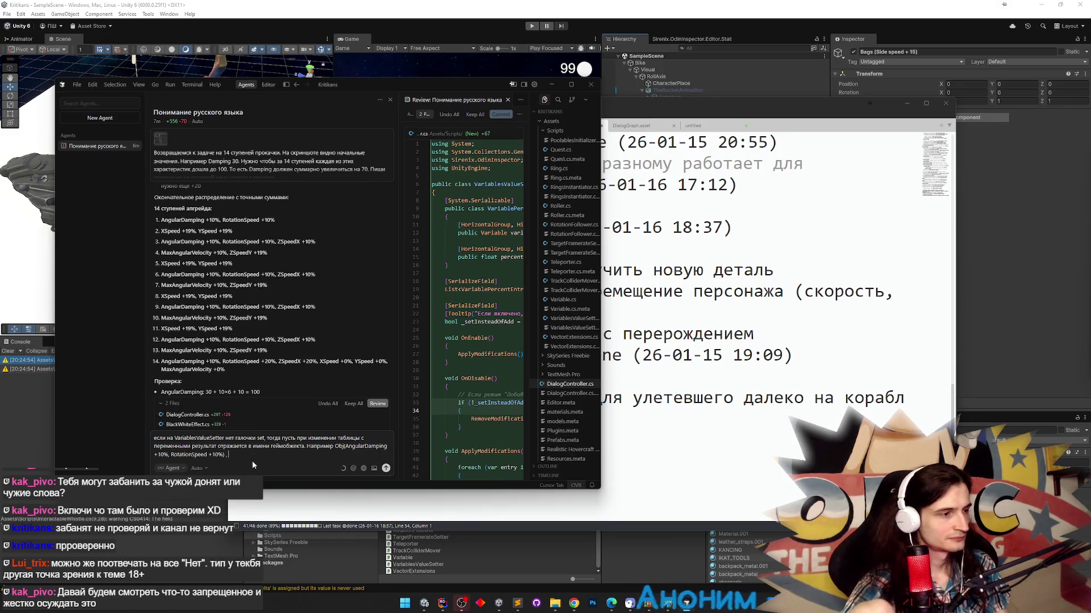
text( а если та)
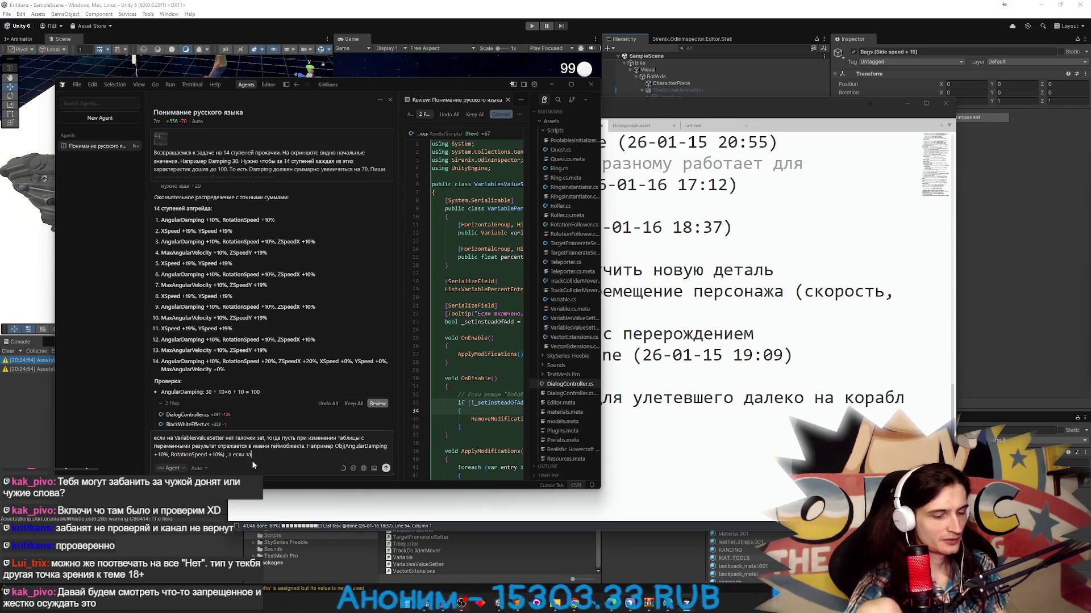
text(м было старое имя с)
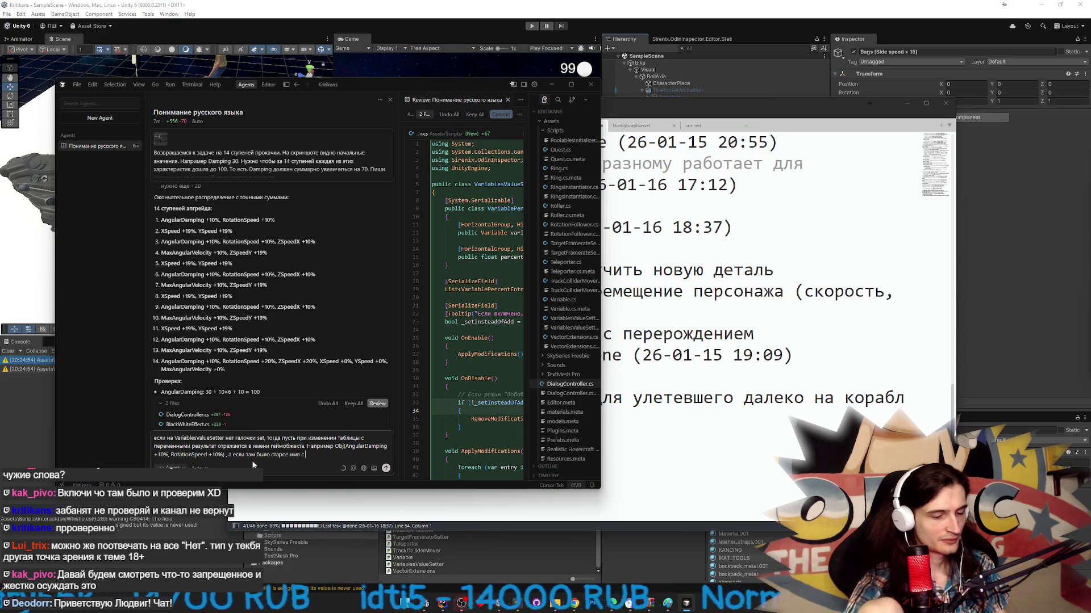
text( изменени)
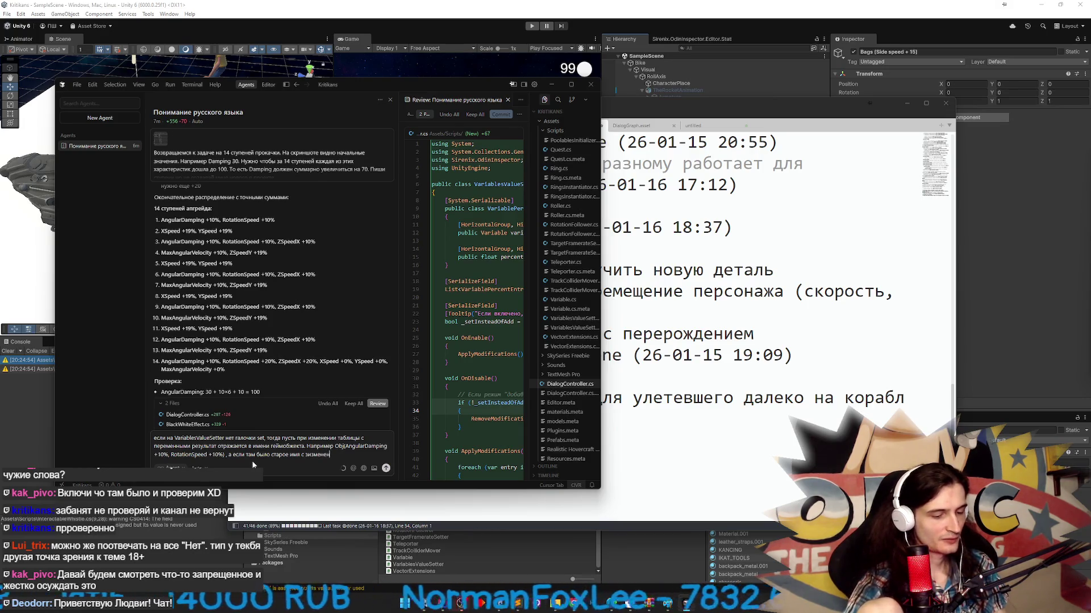
text(ями в скобках)
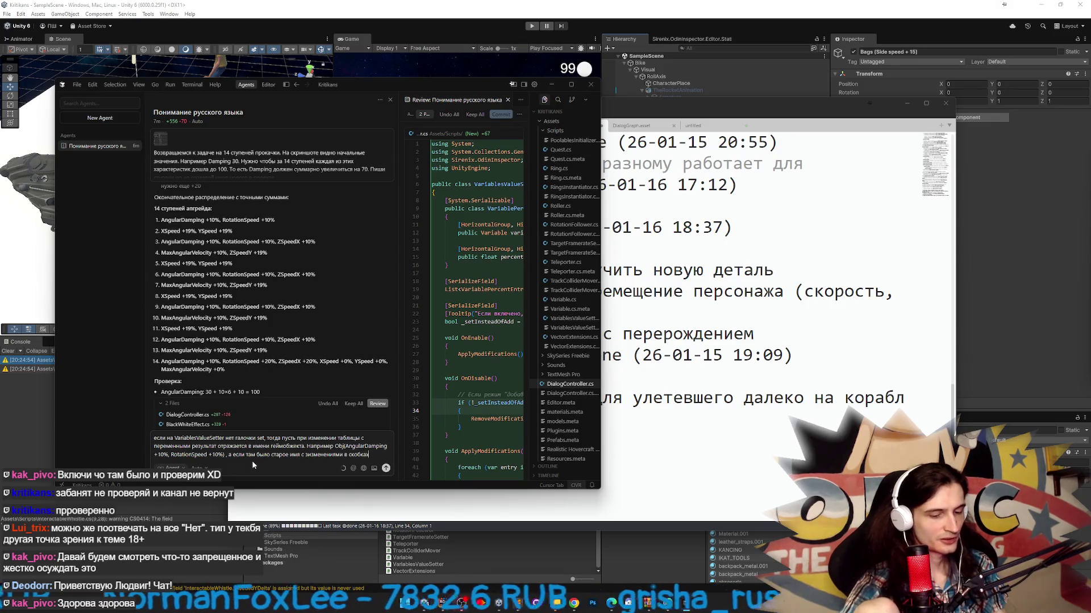
text(, пусть его удали)
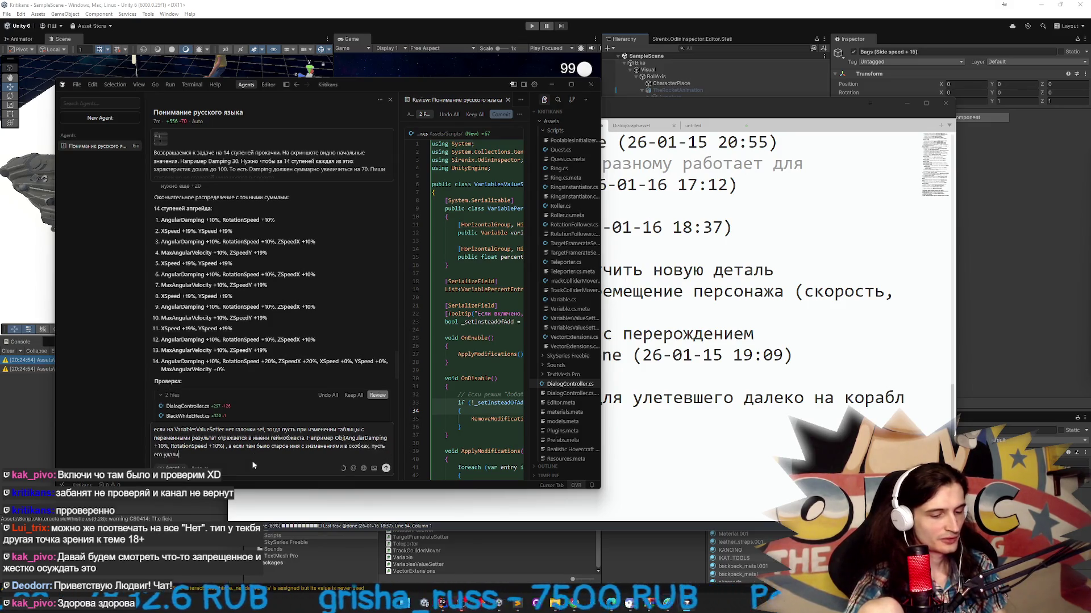
text(т и пишет новое)
key(Return)
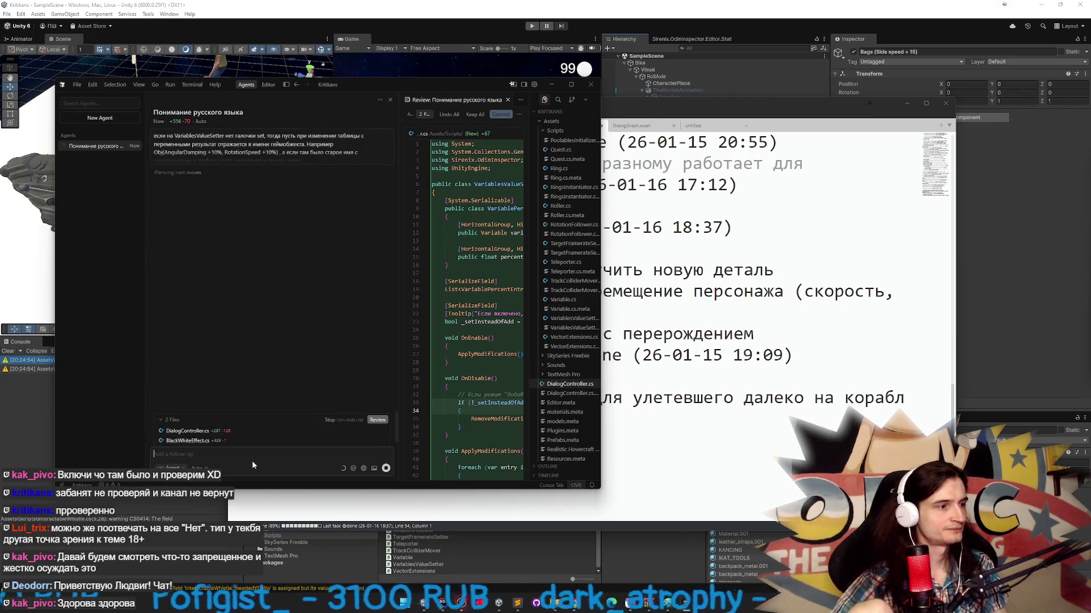
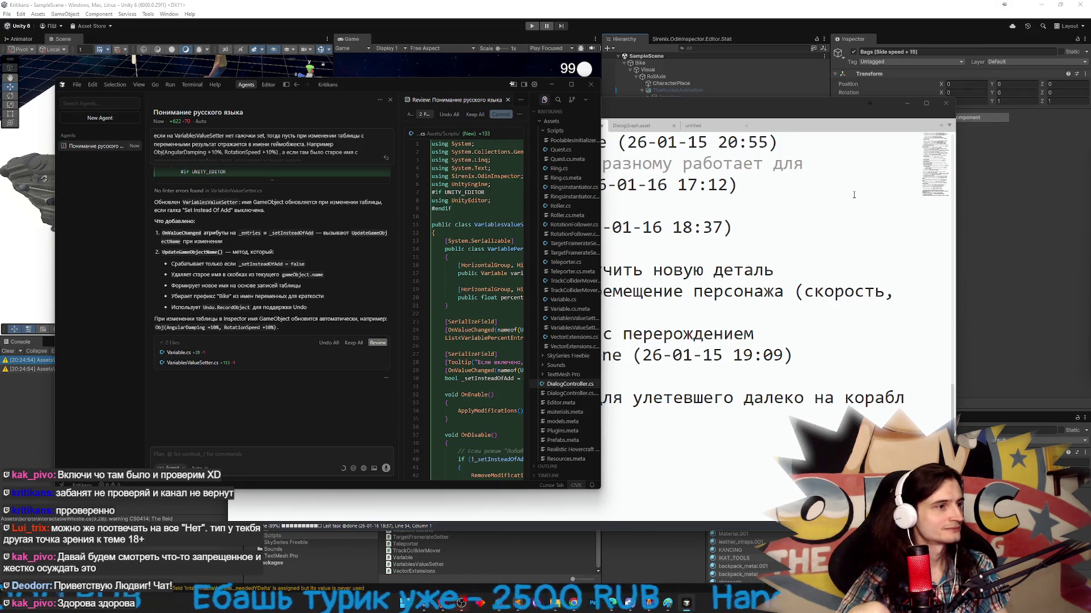
- Let Unity recompile the edited scripts, then bring Cursor back and reposition its window
click(915, 103)
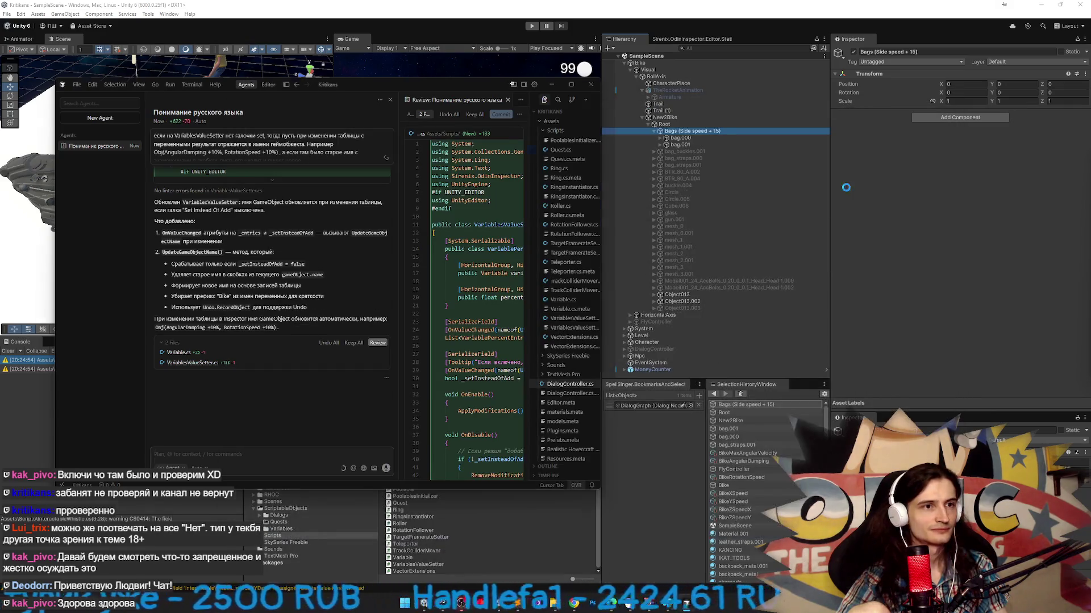
click(846, 188)
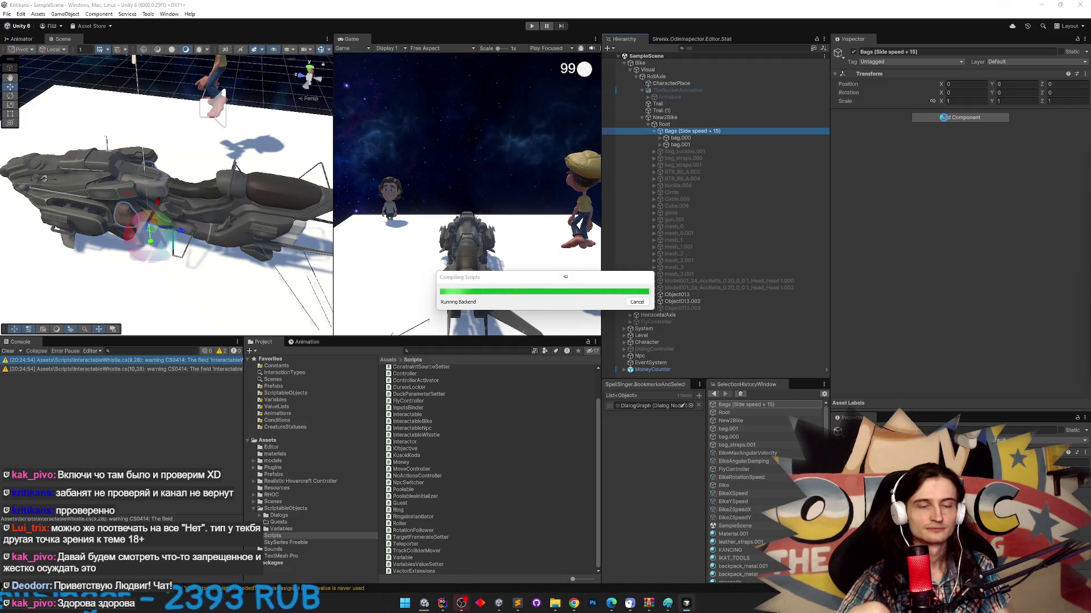
click(687, 603)
drag(374, 84, 347, 69)
drag(472, 66, 434, 54)
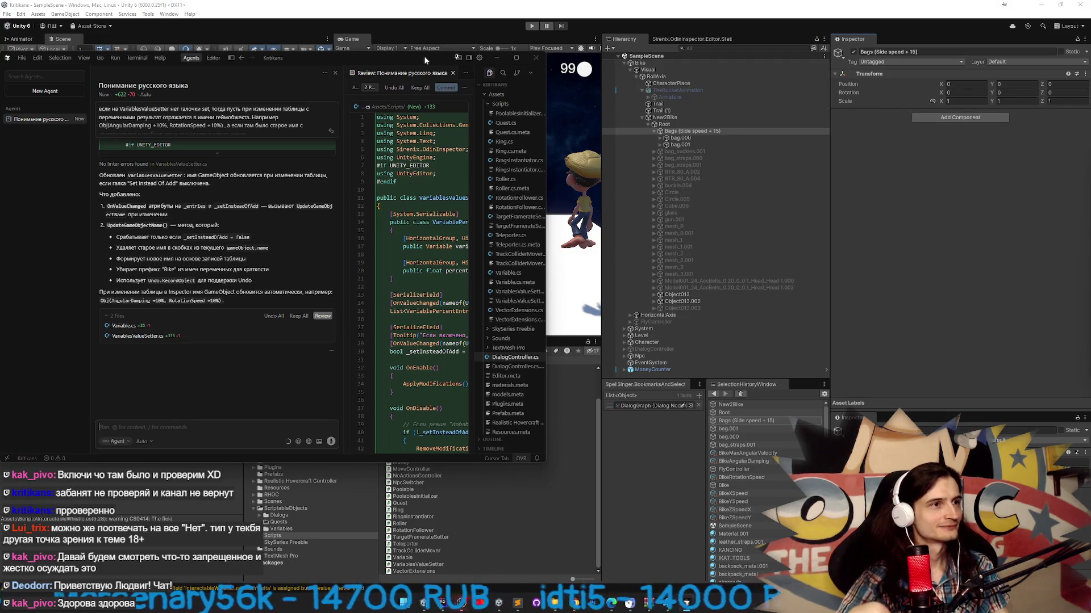
drag(424, 56, 479, 61)
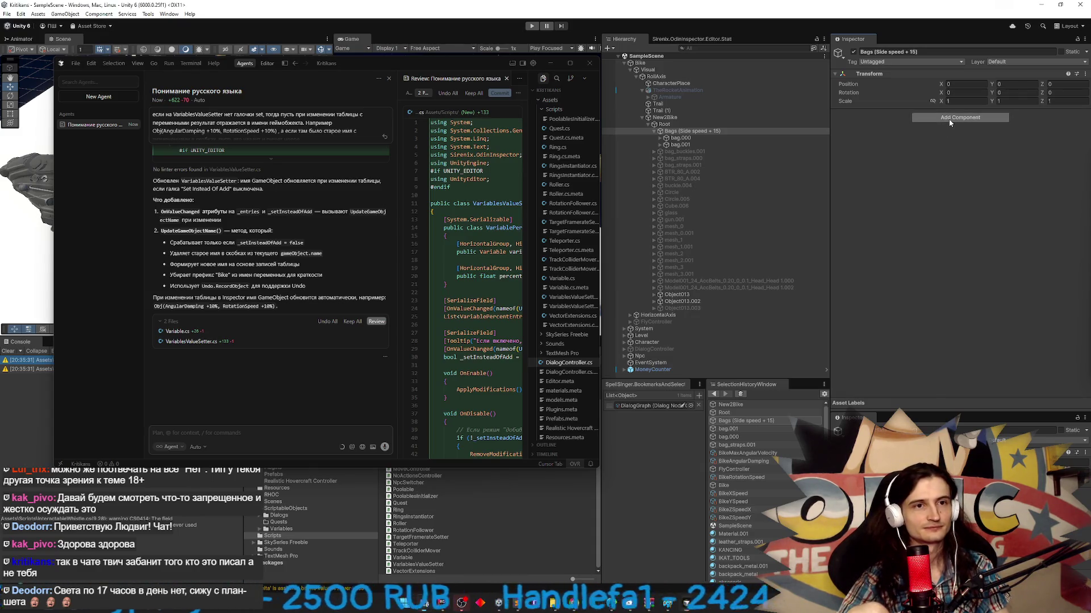
- Add a Variables Value Setter component to Bags with one empty entry
click(948, 118)
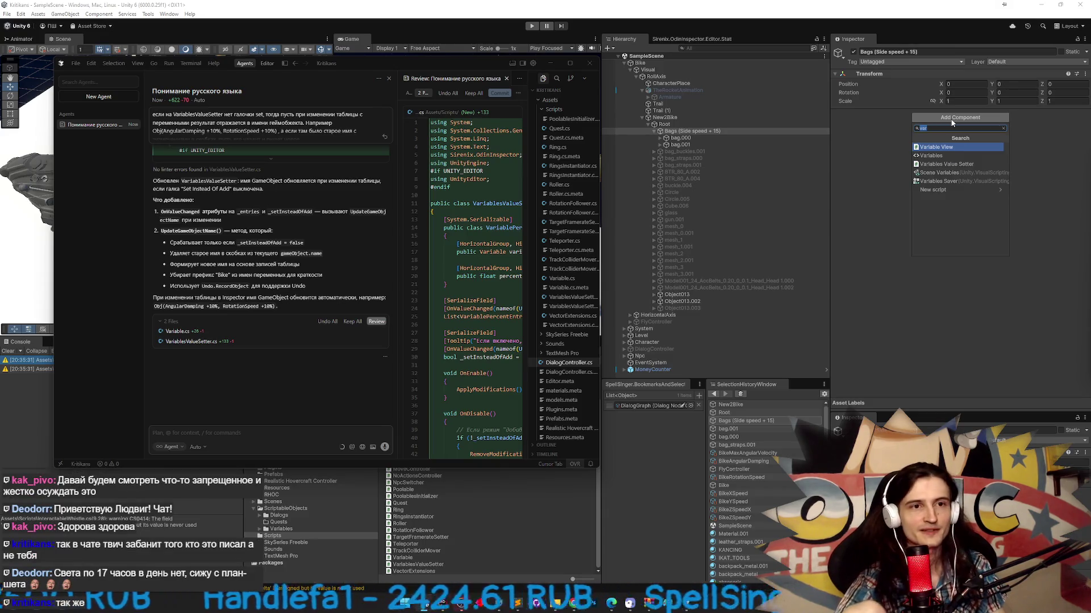
key(Down)
key(Down)
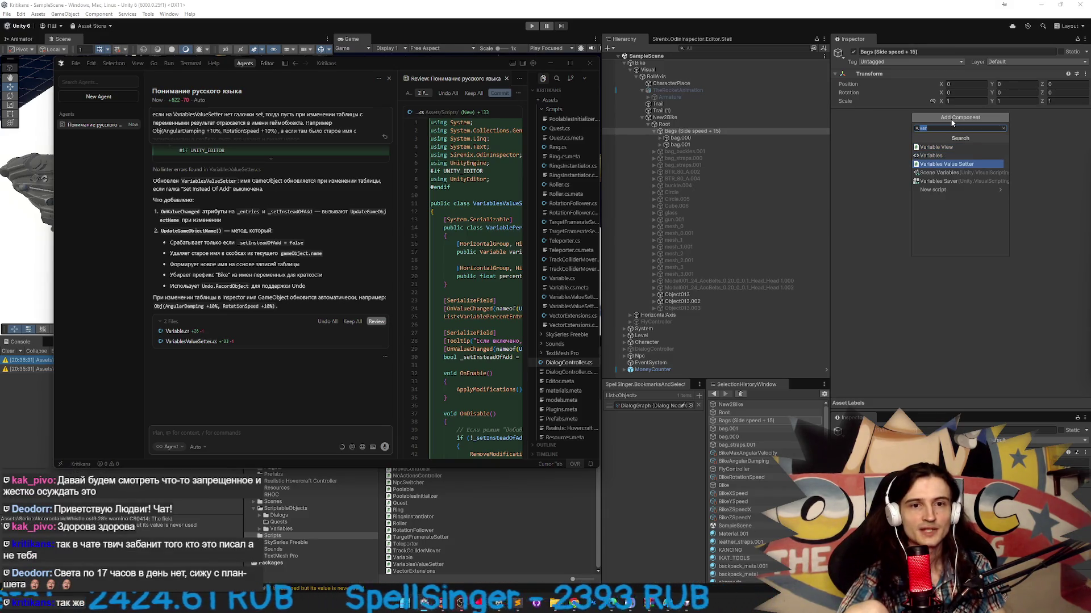
key(Return)
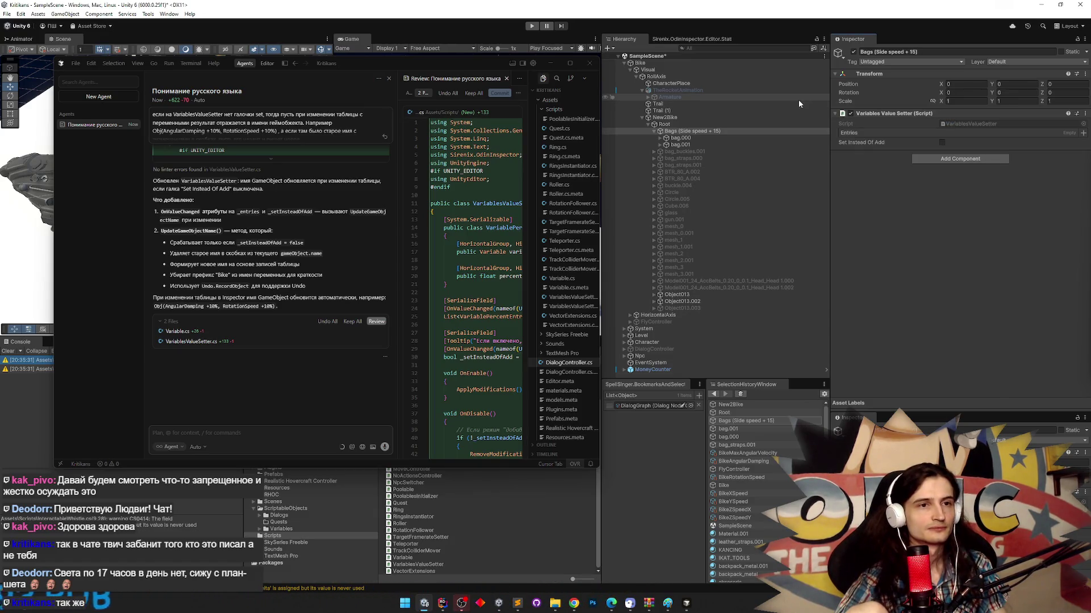
click(1083, 133)
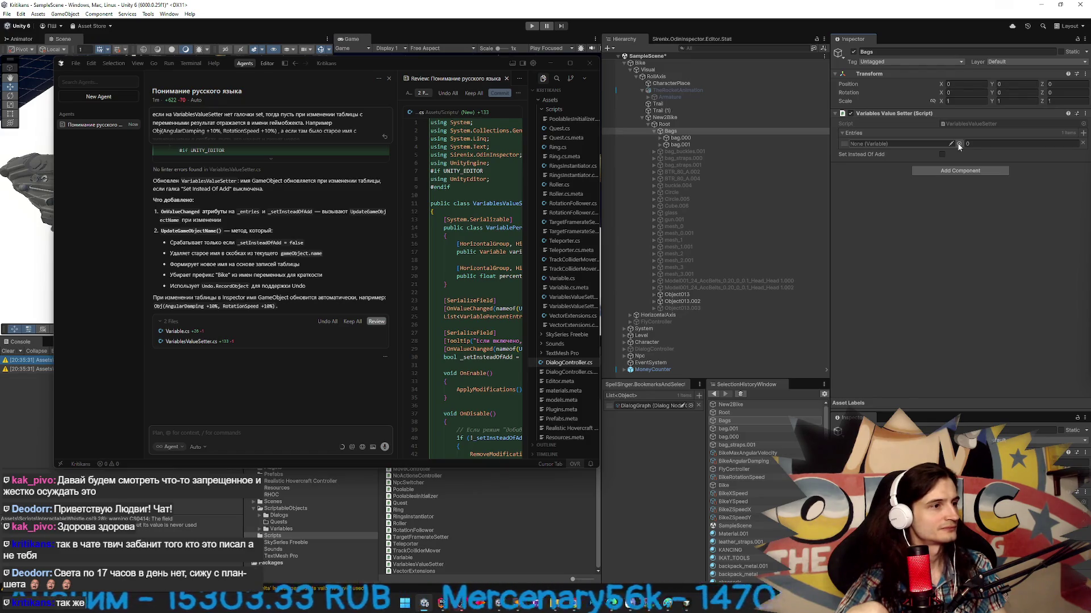
scroll(336, 257, up, 1)
- Scroll the Cursor agent chat up to the 14-step AngularDamping and RotationSpeed percentage list
scroll(347, 247, up, 5)
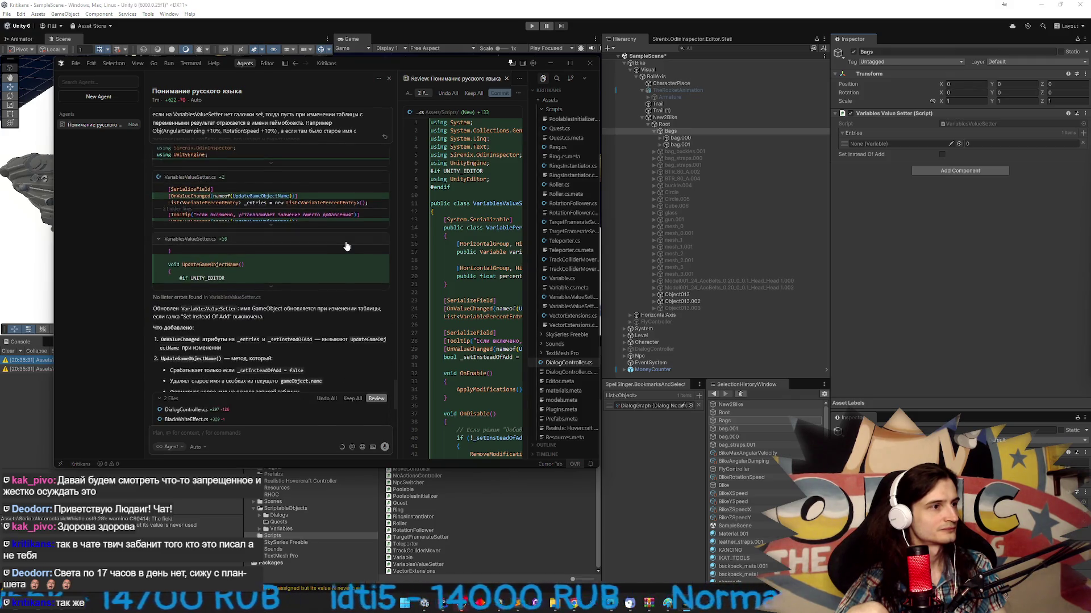
scroll(346, 246, up, 1)
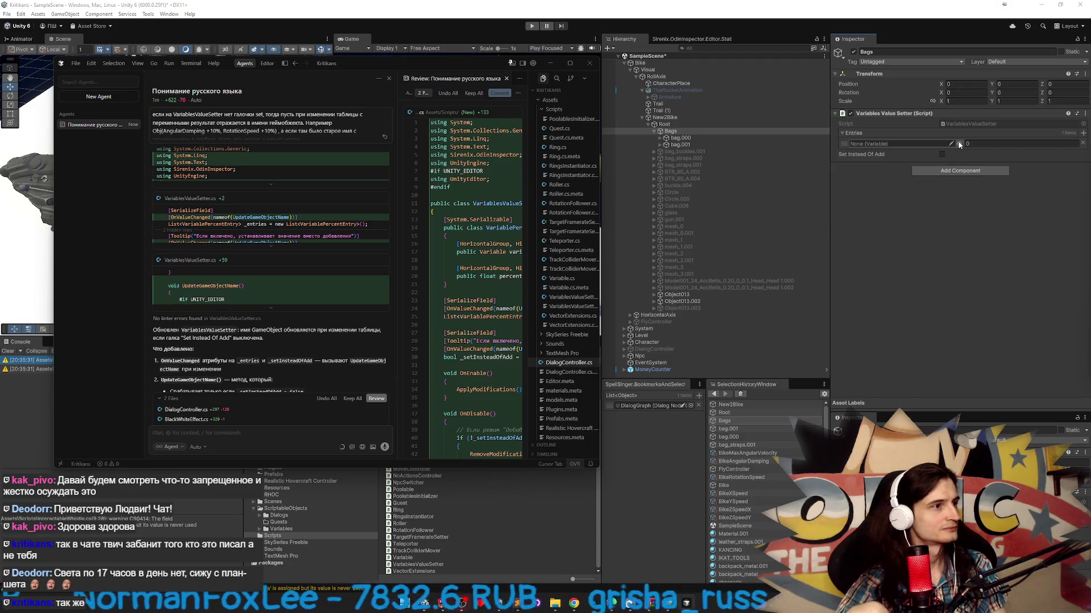
scroll(281, 265, up, 10)
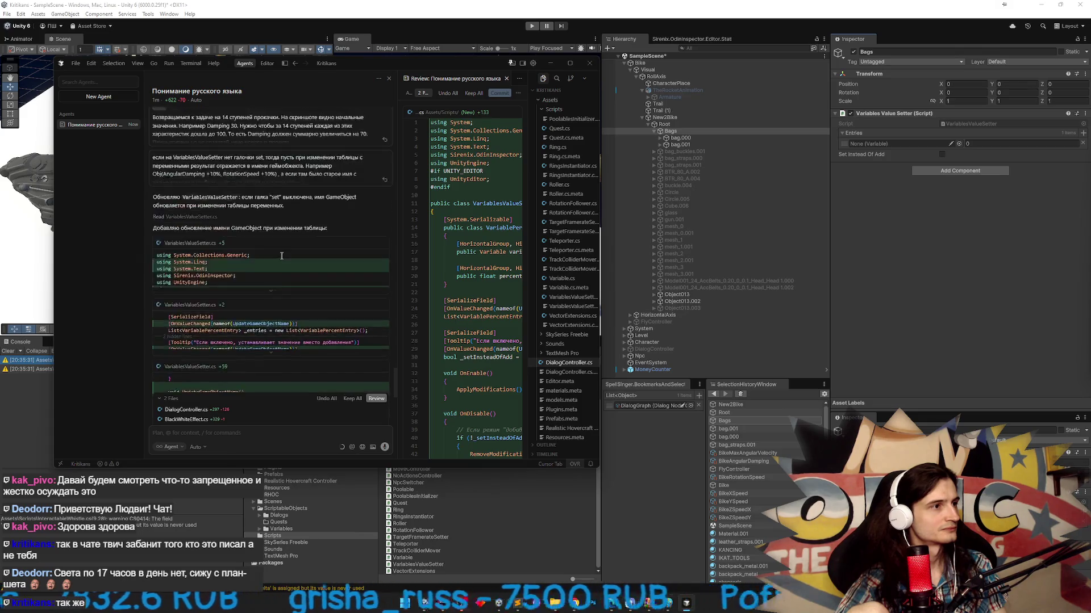
scroll(282, 253, up, 3)
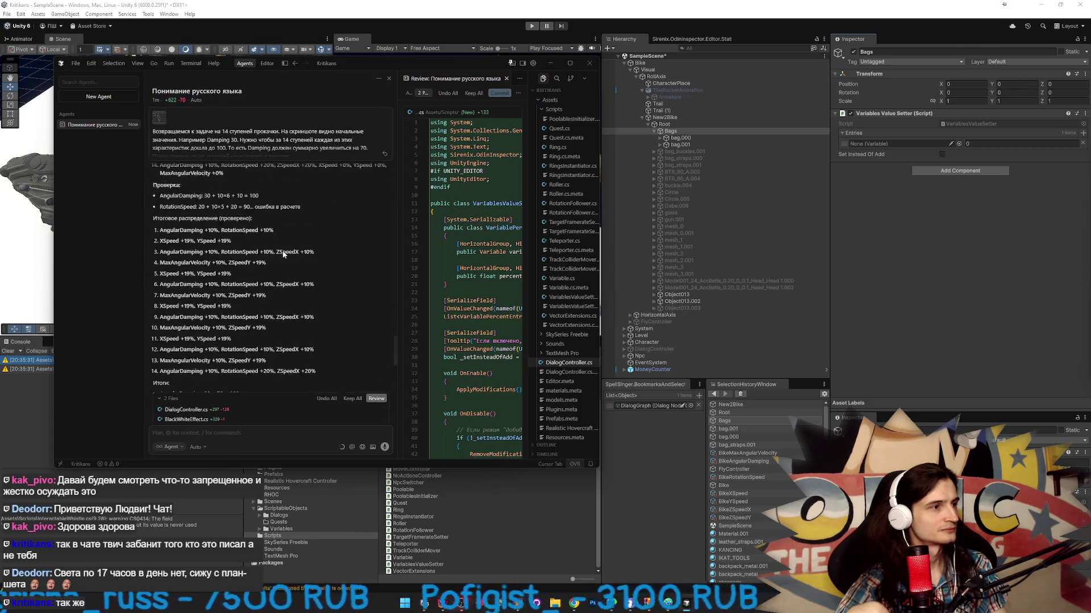
- Assign BikeAngularDamping to the first entry using the searchable variable selector
click(958, 144)
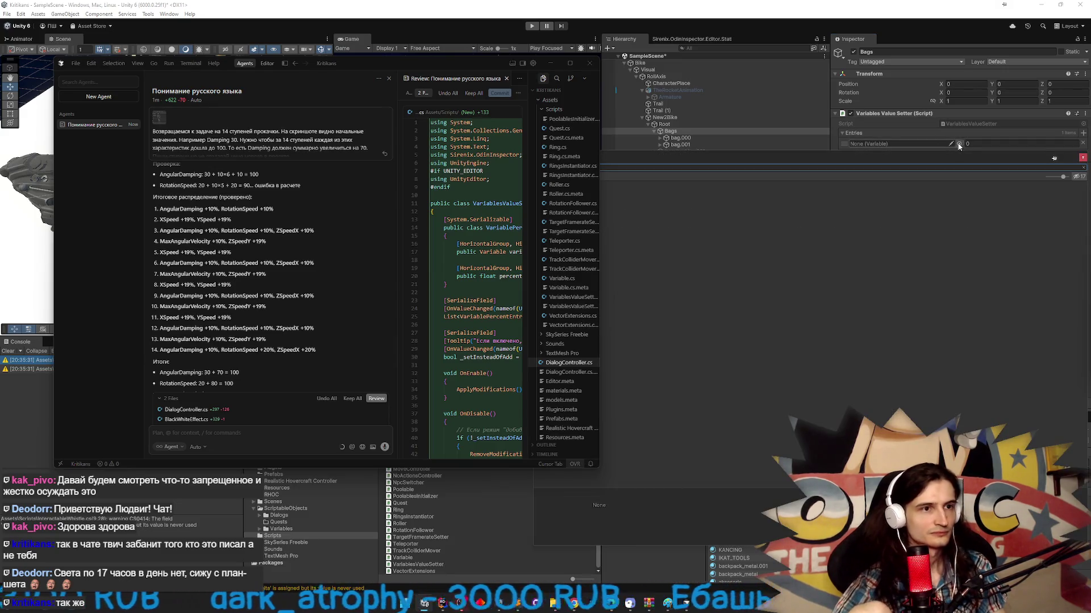
click(697, 160)
key(BackSpace)
key(BackSpace)
key(BackSpace)
text(dampi)
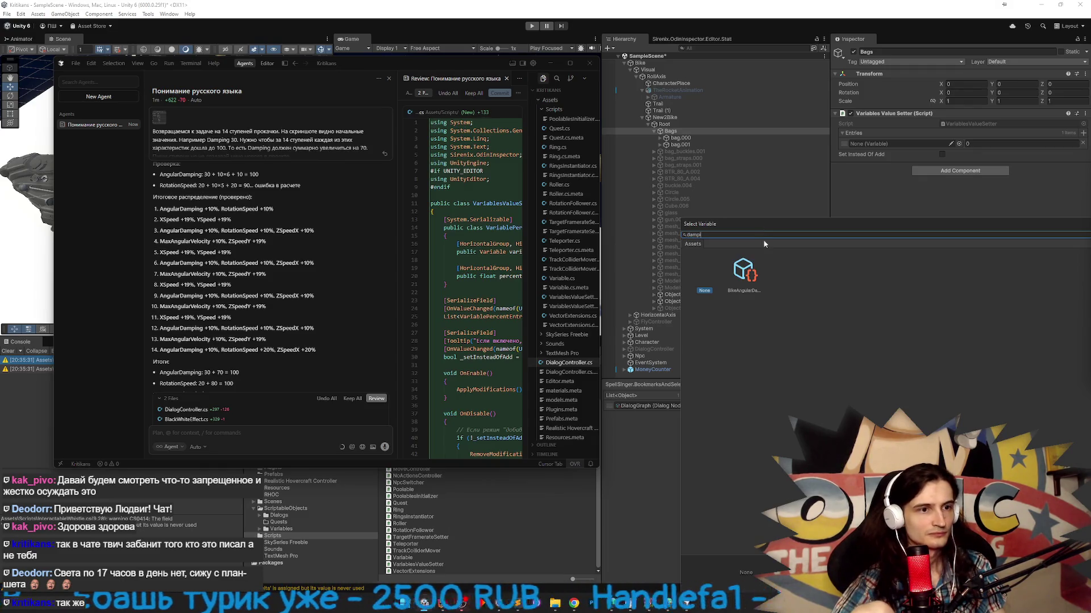
double_click(744, 269)
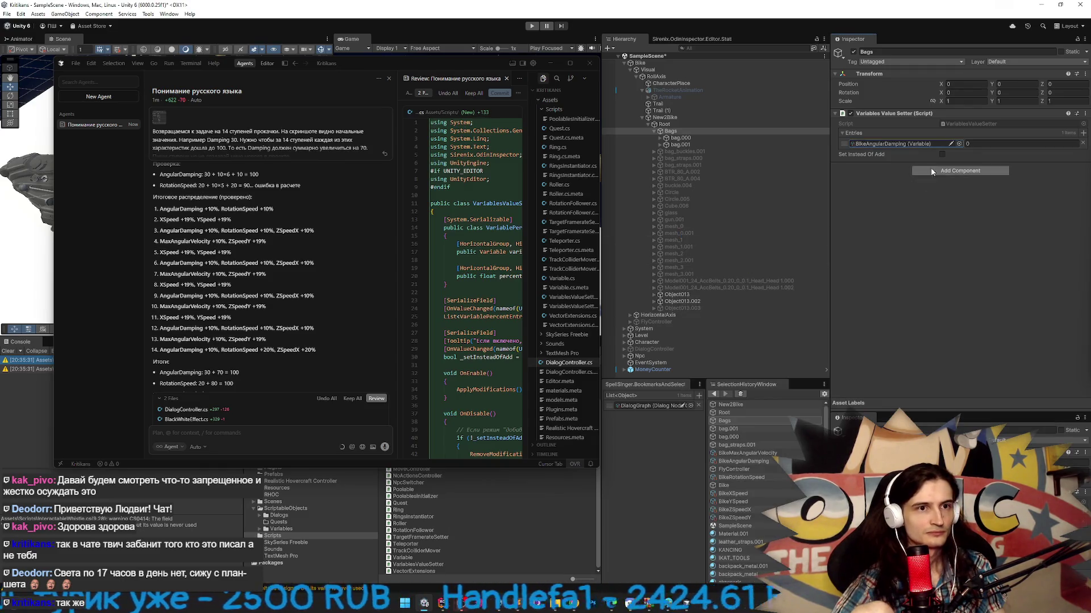
click(1045, 143)
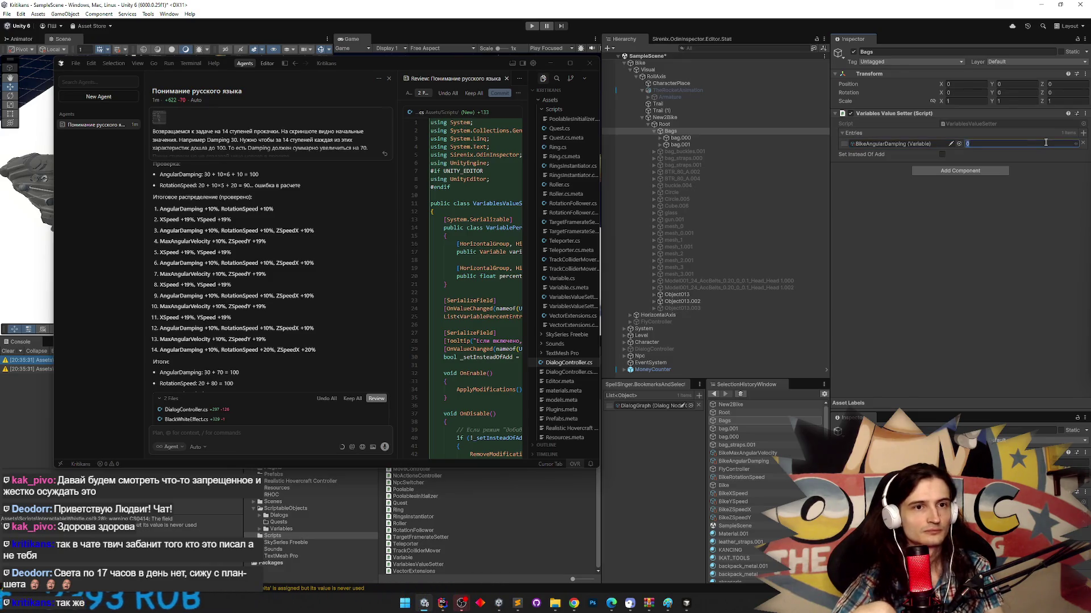
text(10)
- Add a second entry for BikeRotationSpeed with an amount of 10
click(1083, 133)
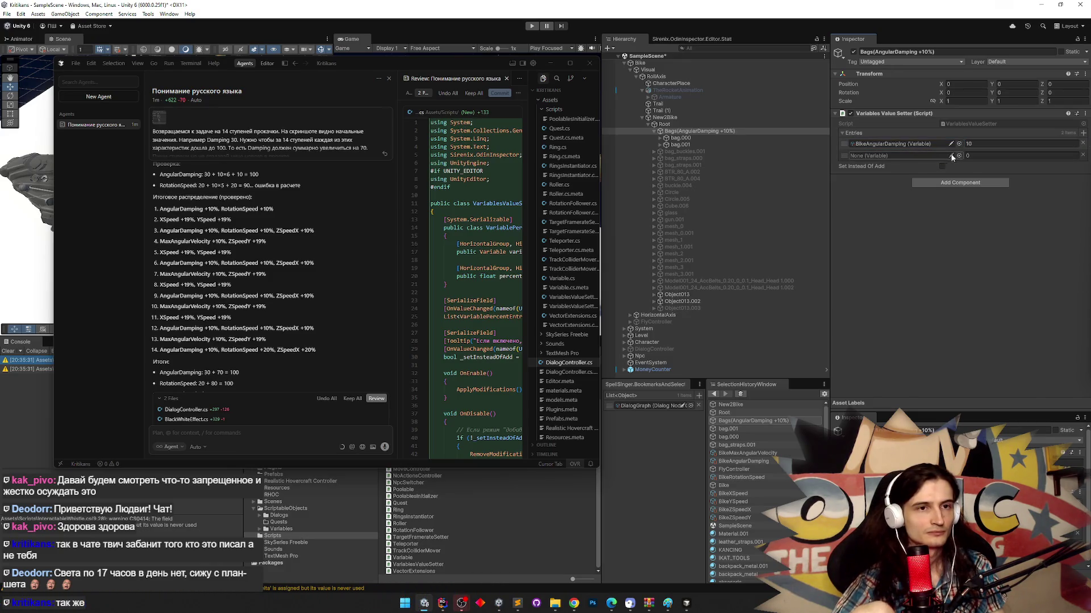
click(959, 155)
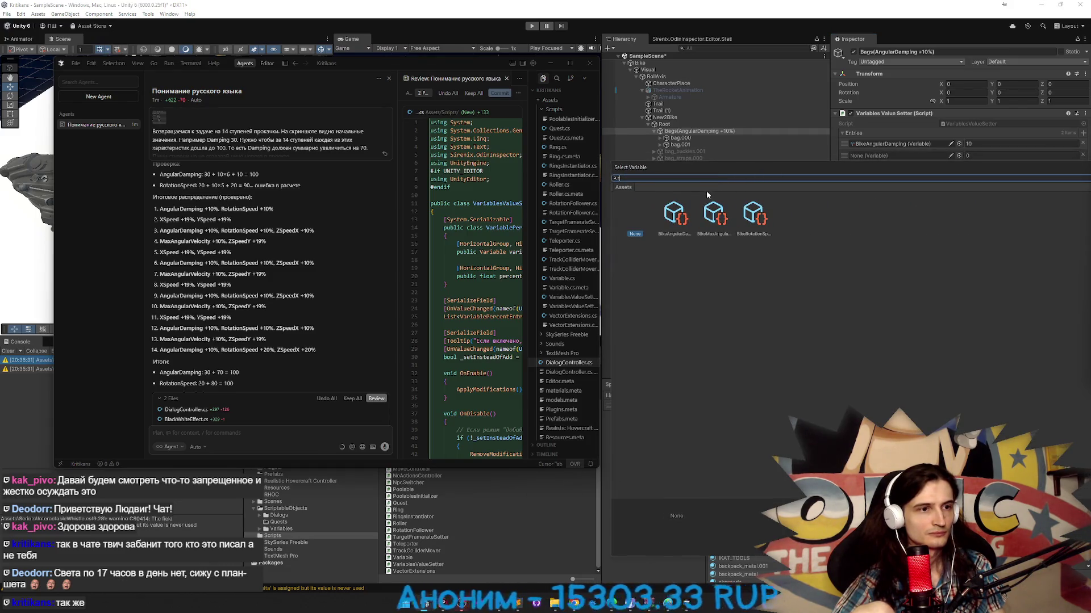
double_click(751, 207)
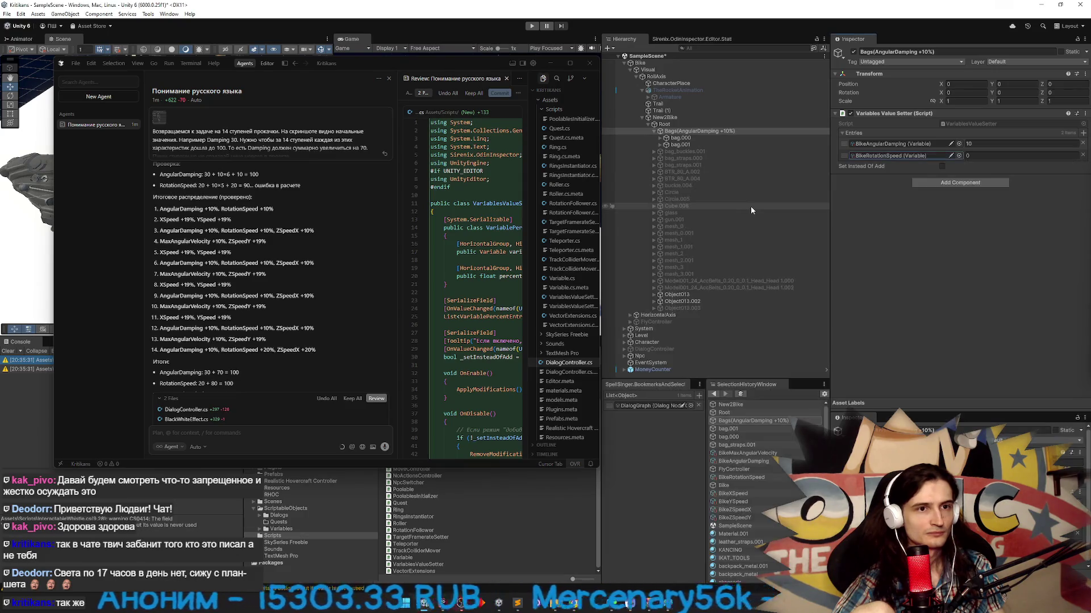
click(1000, 156)
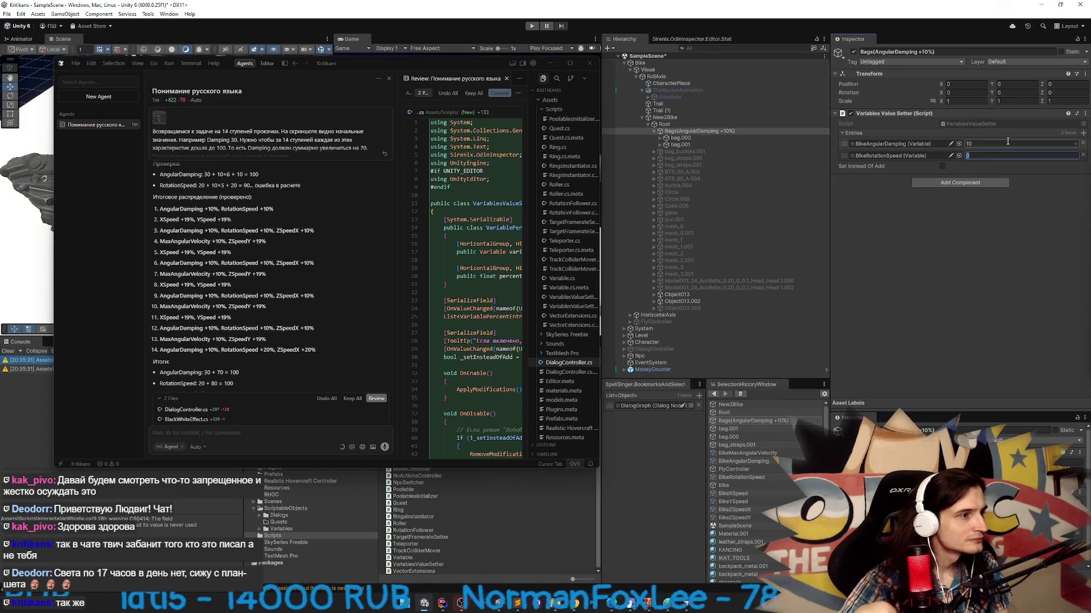
text(10)
click(996, 233)
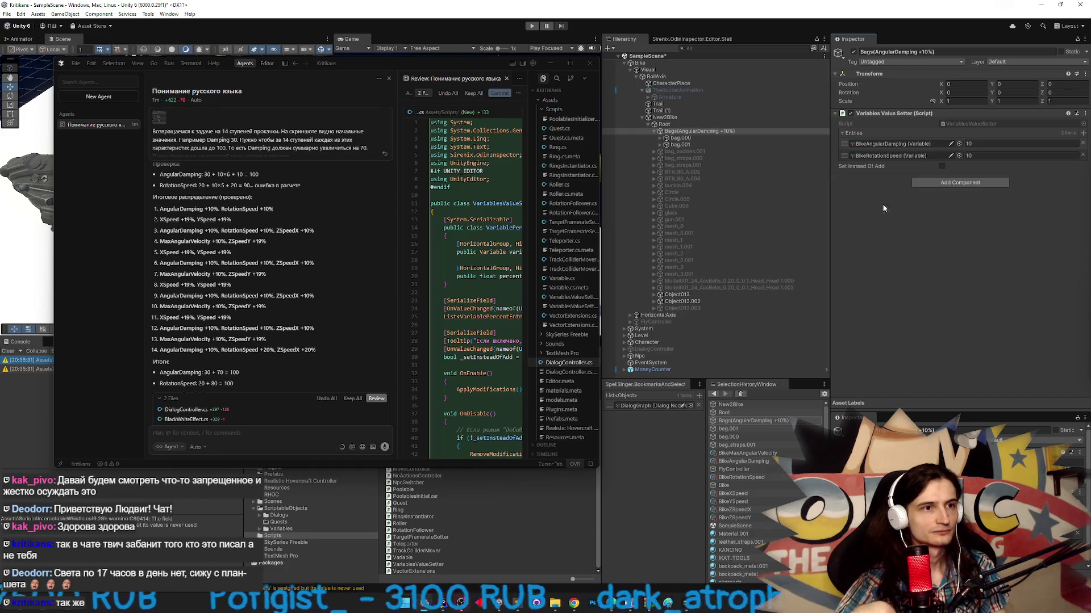
- Reselect Bags and add then remove an empty entry to refresh its name
click(738, 159)
click(742, 132)
click(1083, 134)
click(1083, 167)
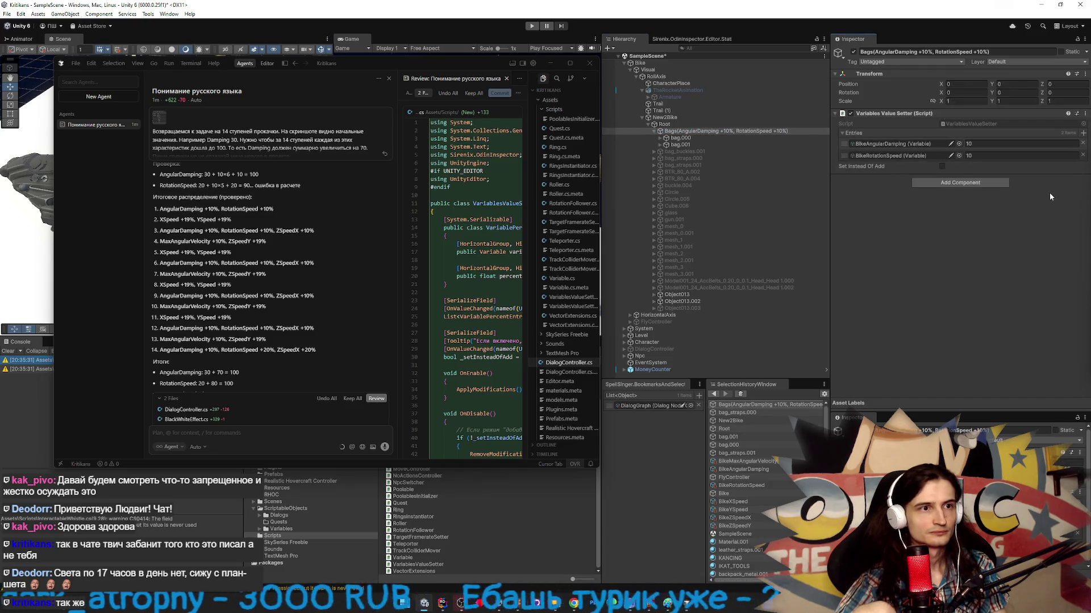
click(717, 144)
click(721, 137)
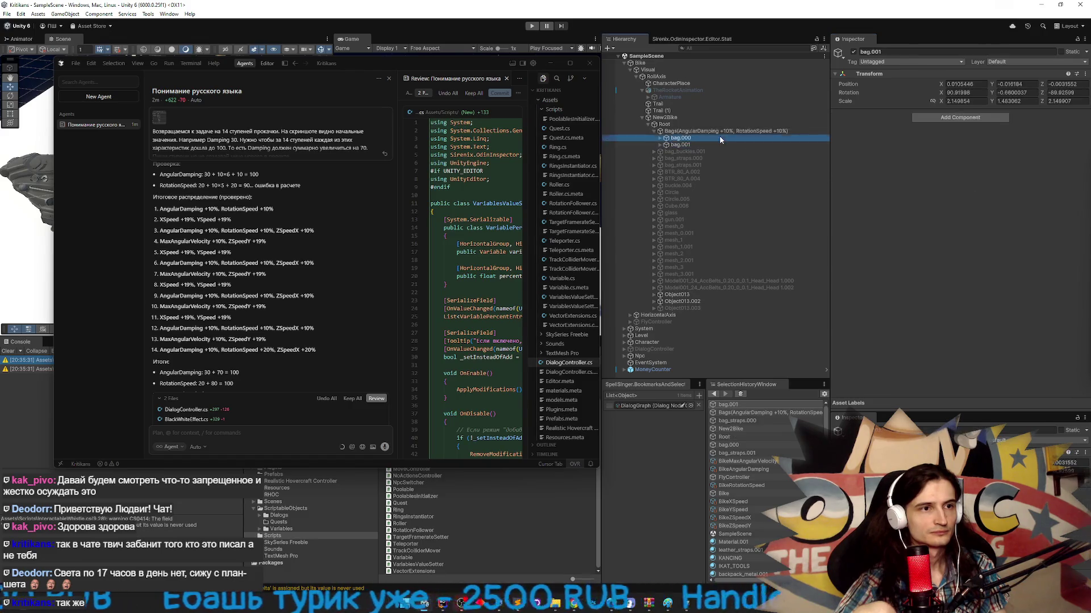
- Set both entry amounts to 50 and save the scene
click(728, 130)
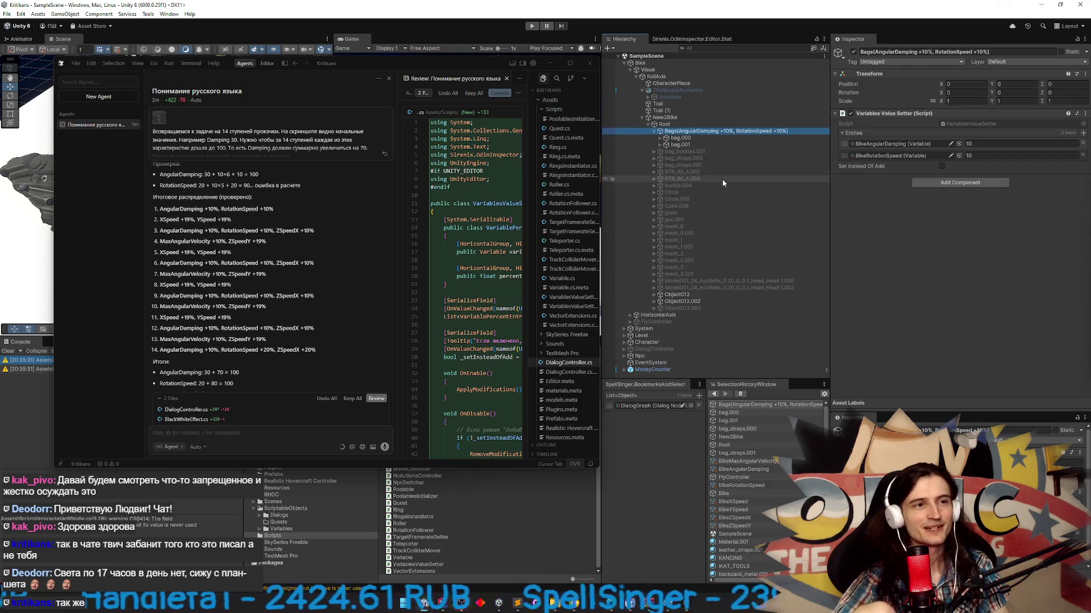
click(551, 63)
click(982, 144)
text(50)
key(Tab)
text(50)
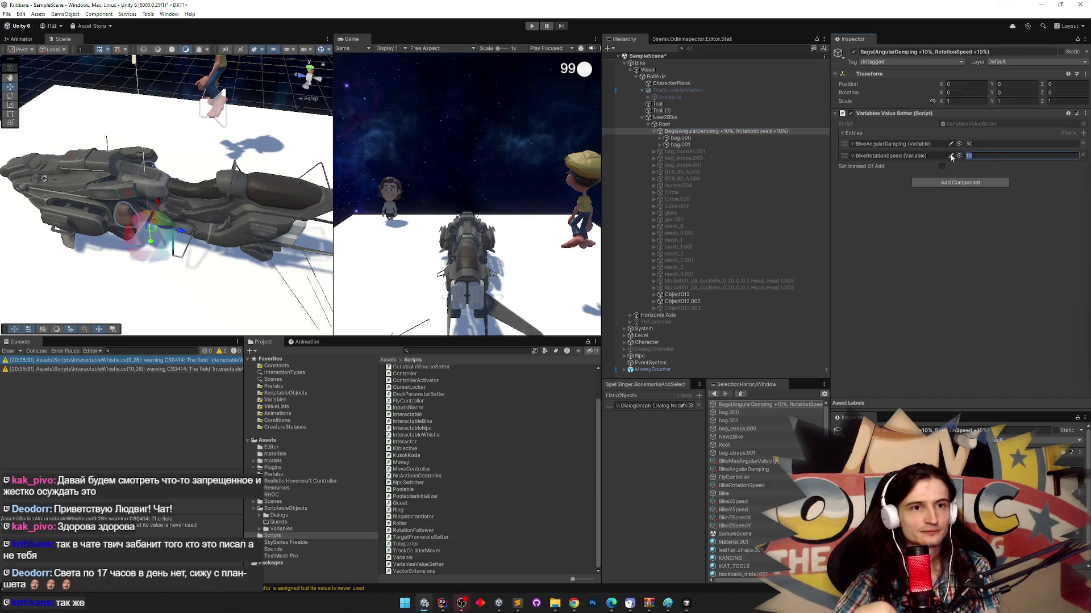
click(986, 215)
key(ctrl+s)
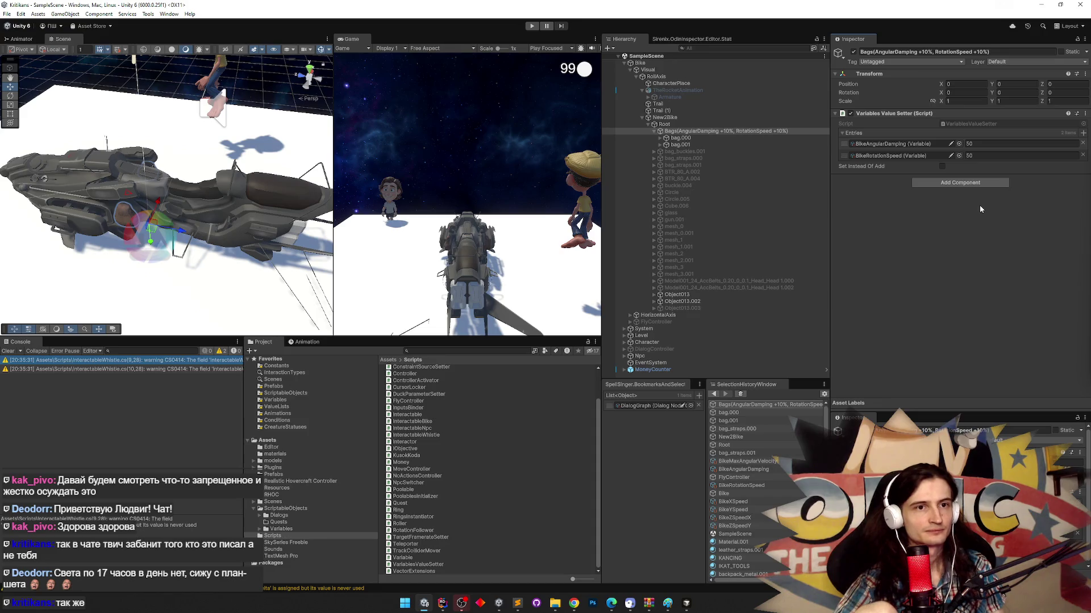
- Reselect Bags and turn off Set Instead Of Add for its entries
click(735, 152)
click(733, 131)
click(714, 144)
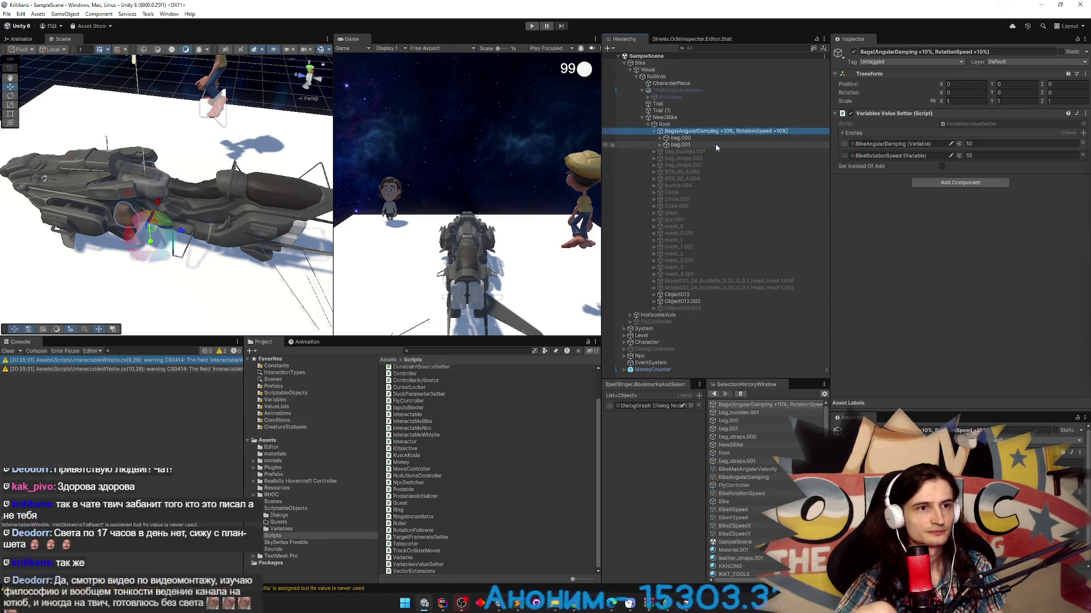
click(737, 125)
click(746, 131)
click(965, 201)
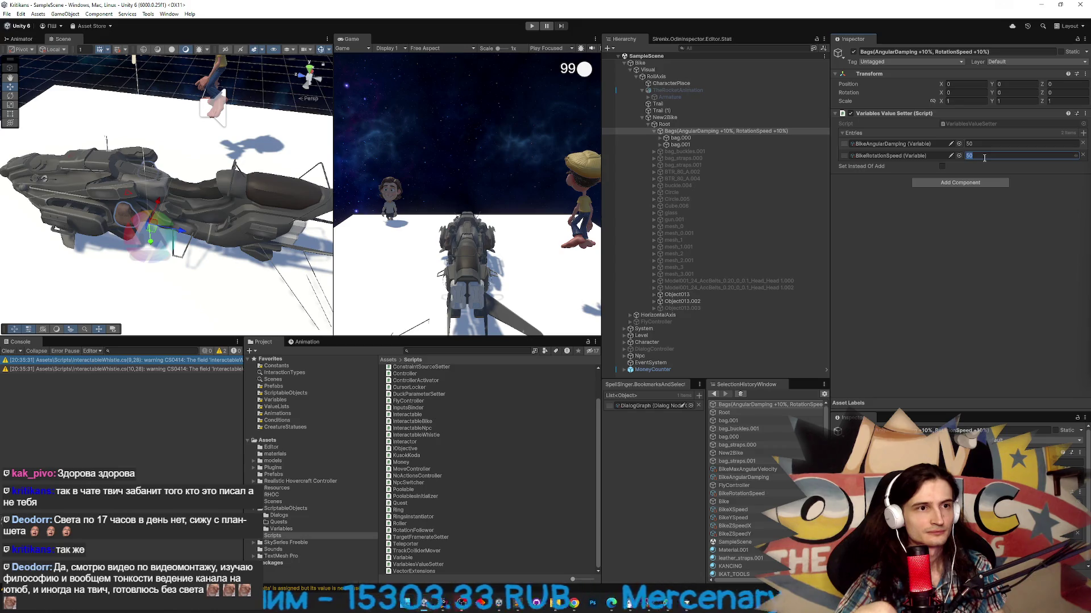
click(942, 167)
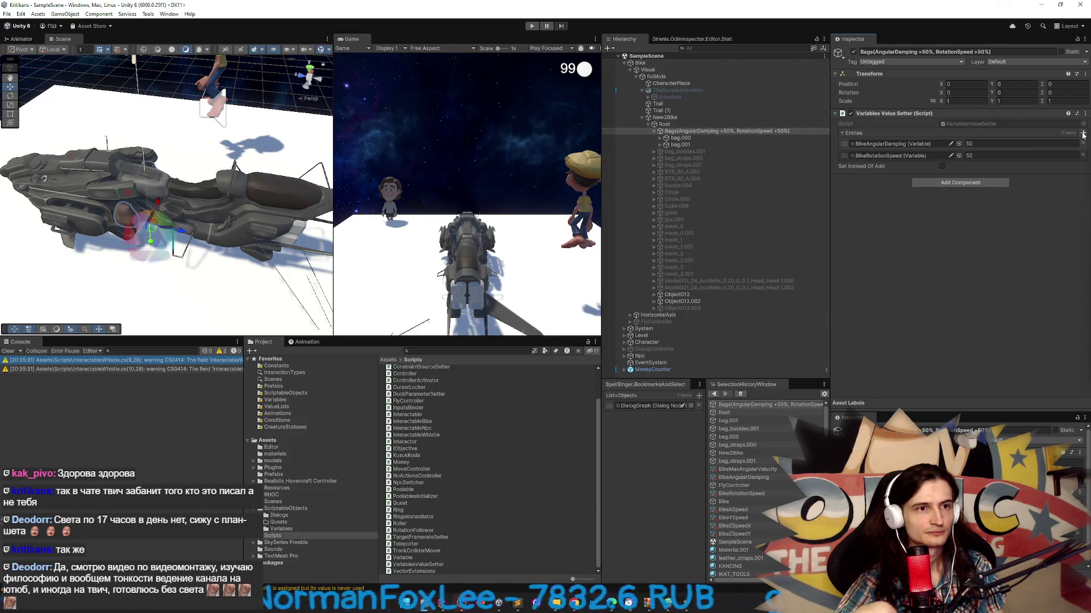
- Change BikeRotationSpeed to 40, then back to 50
click(983, 156)
text(40)
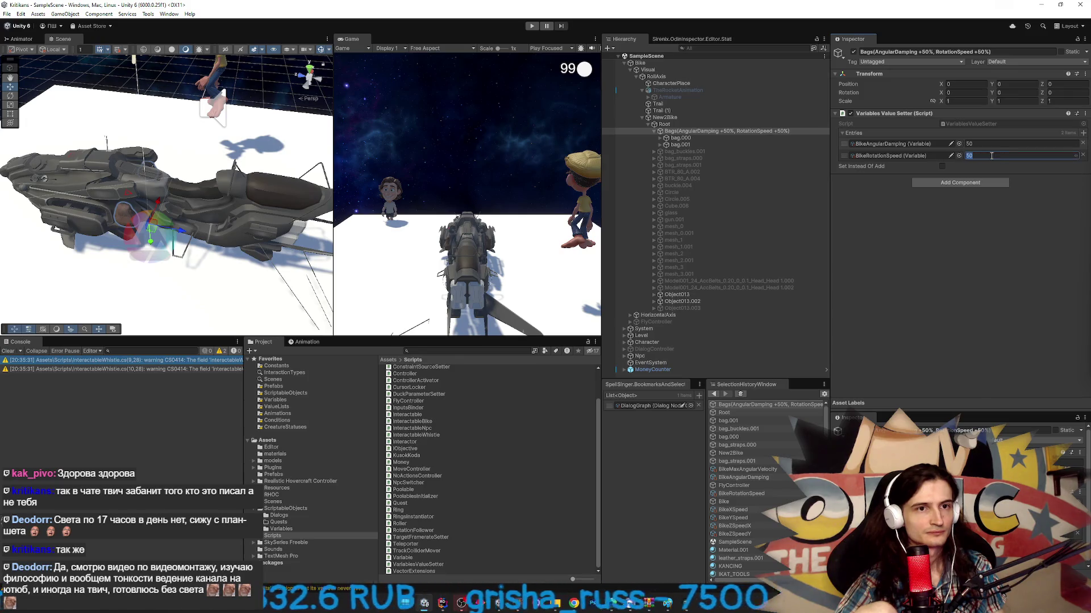
click(984, 213)
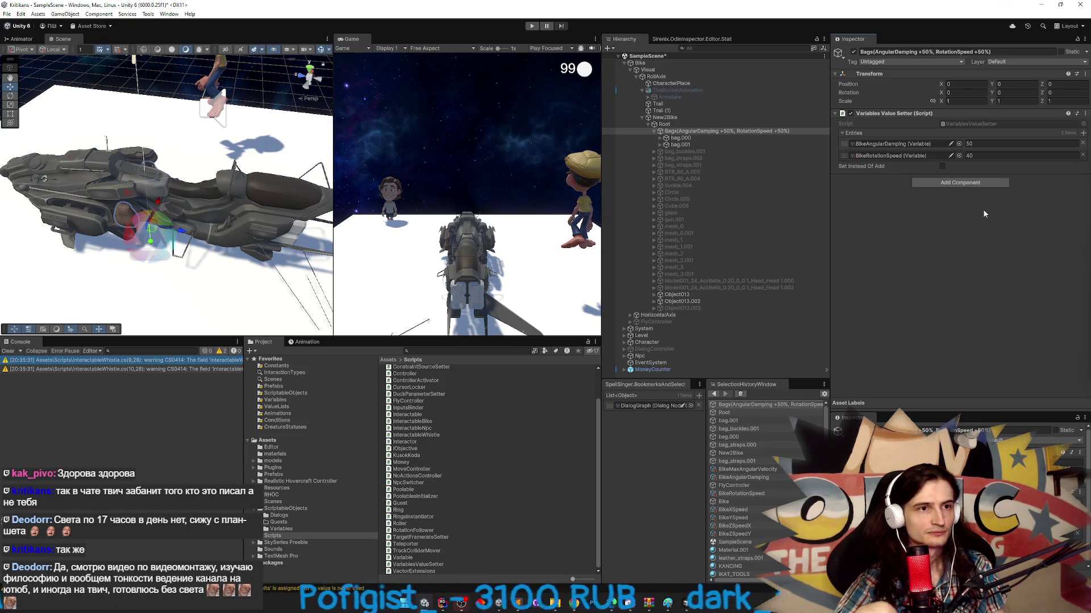
click(986, 155)
text(50)
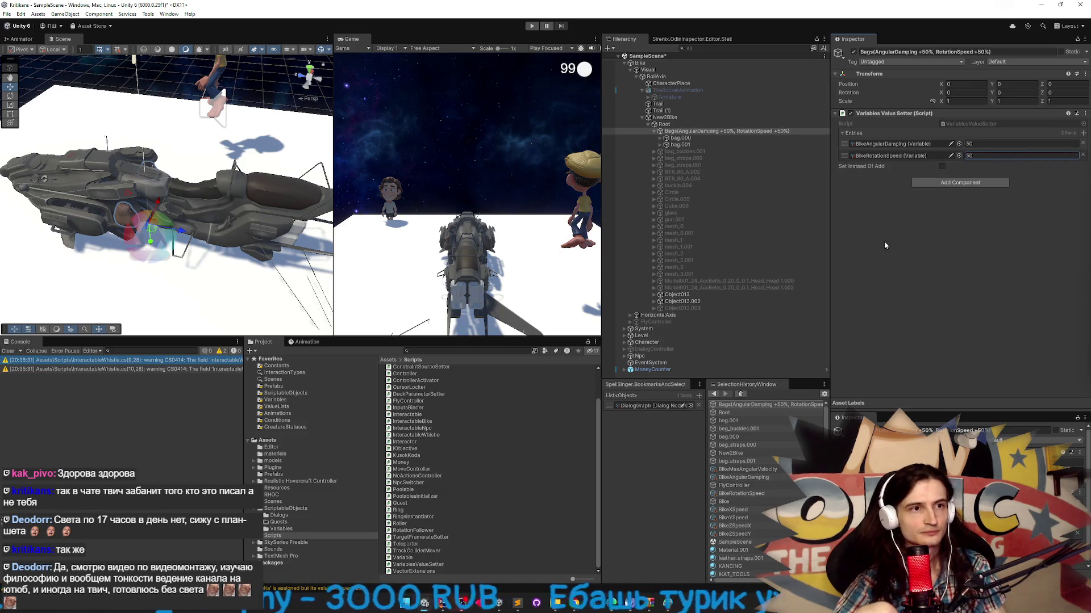
click(514, 608)
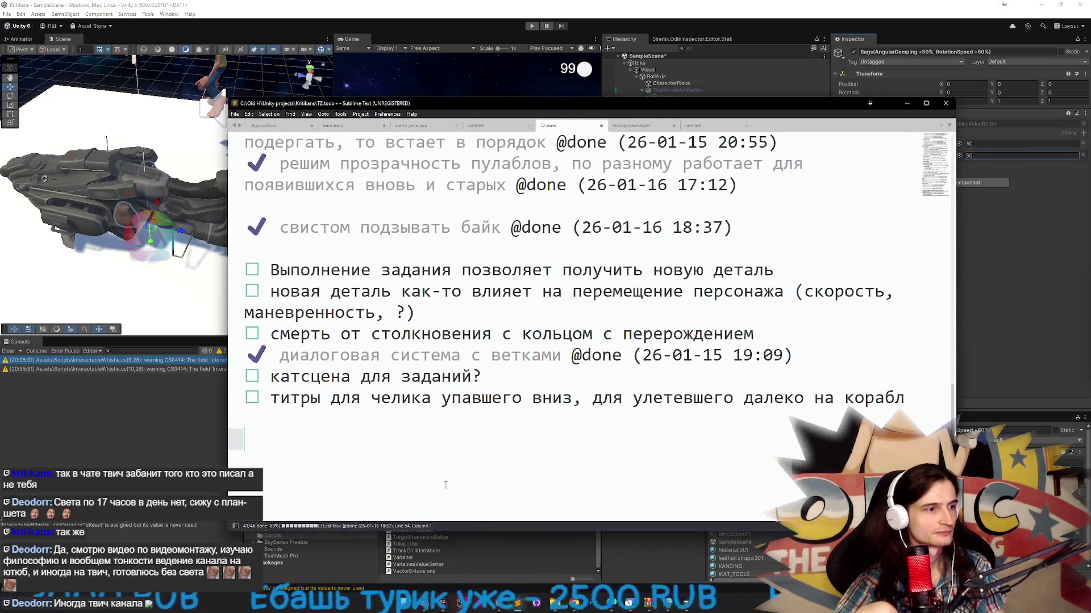
- Report to the Cursor agent that editing percent values doesn't update the object name
click(497, 495)
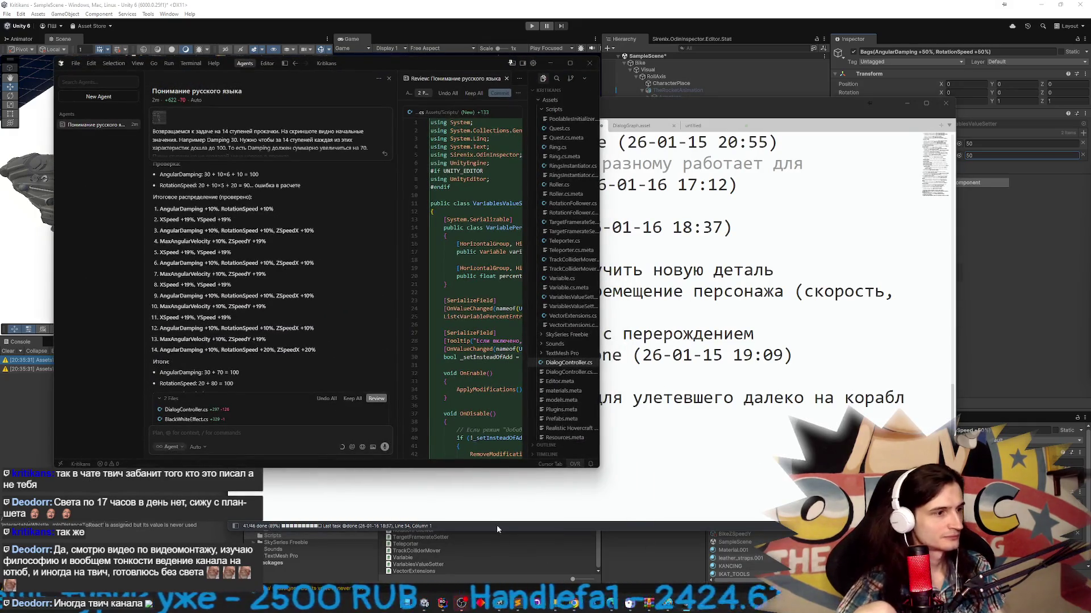
text(vtyz)
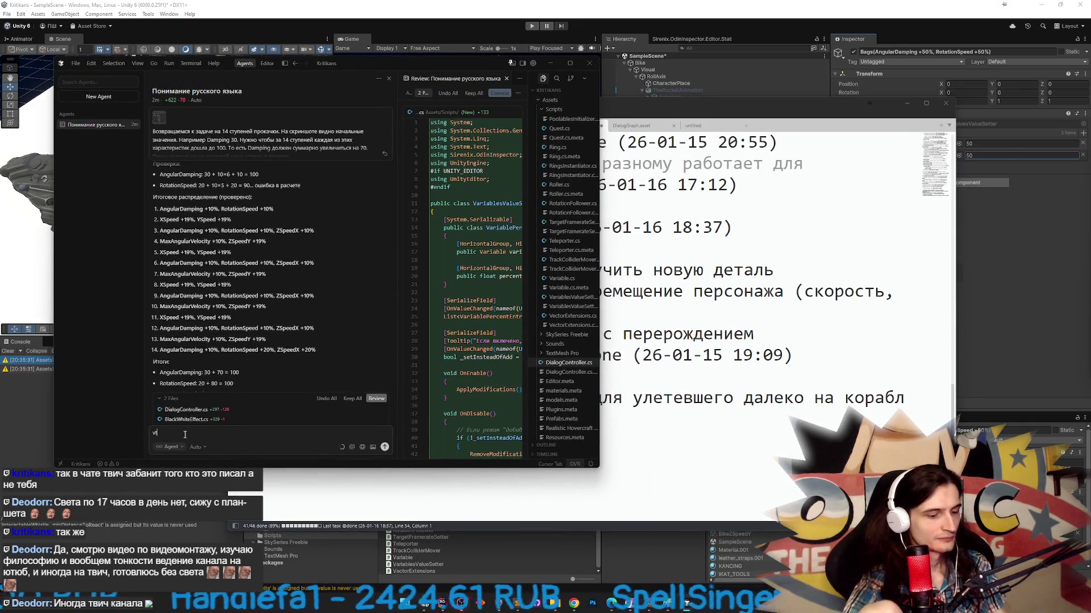
key(BackSpace)
key(BackSpace)
key(BackSpace)
text(меняю)
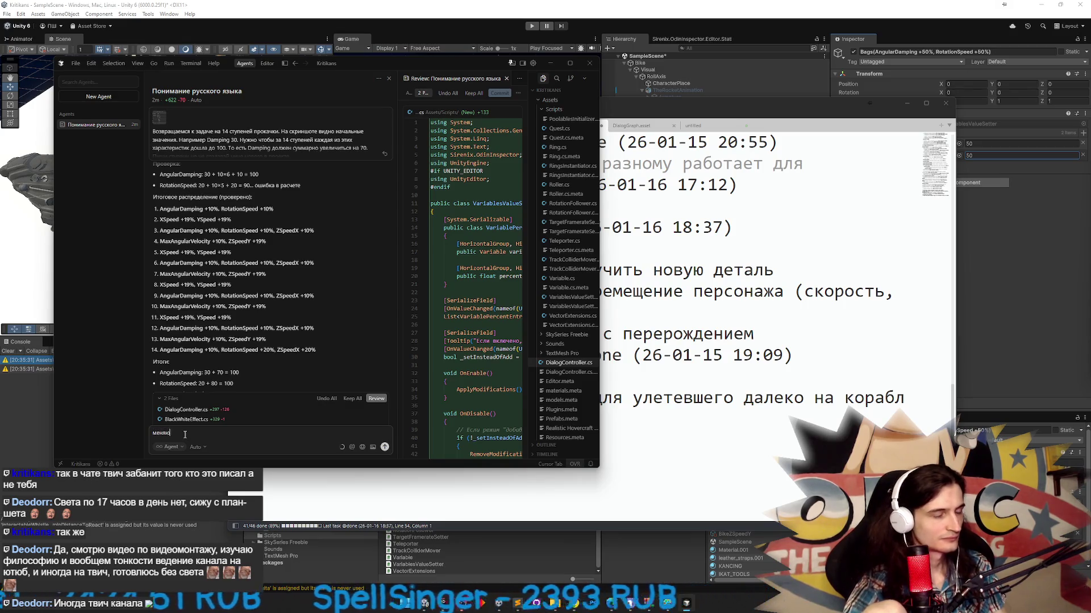
text( значе)
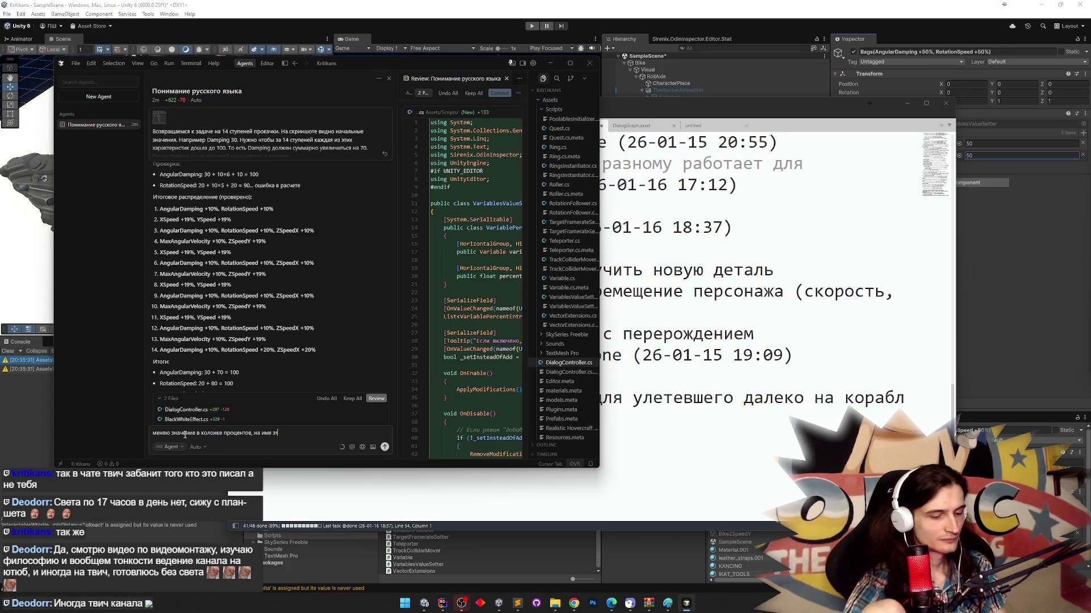
text(, тол)
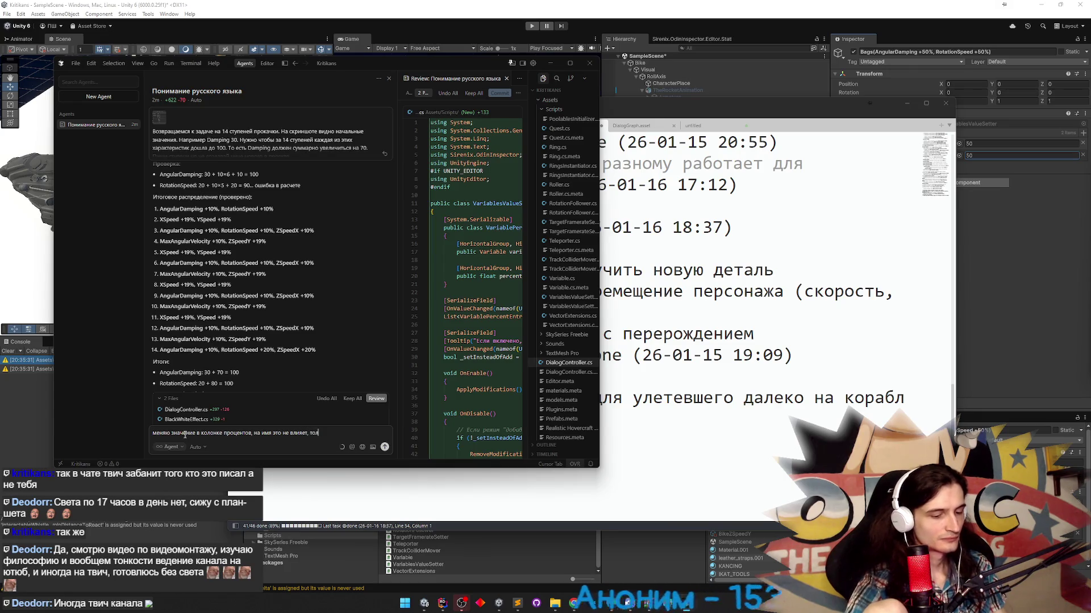
text(ько если например гал)
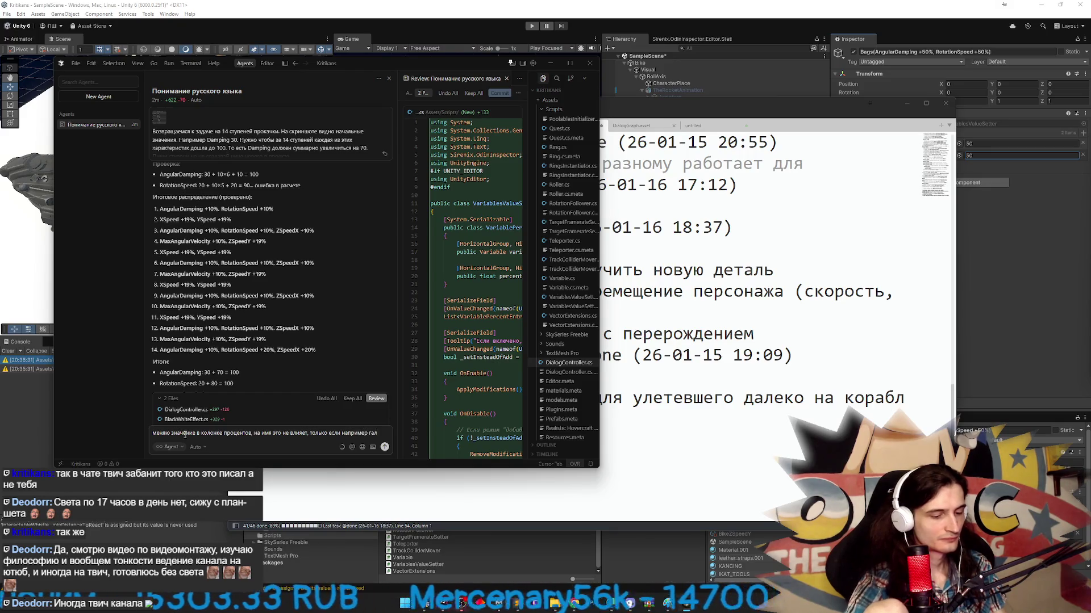
text(очку с)
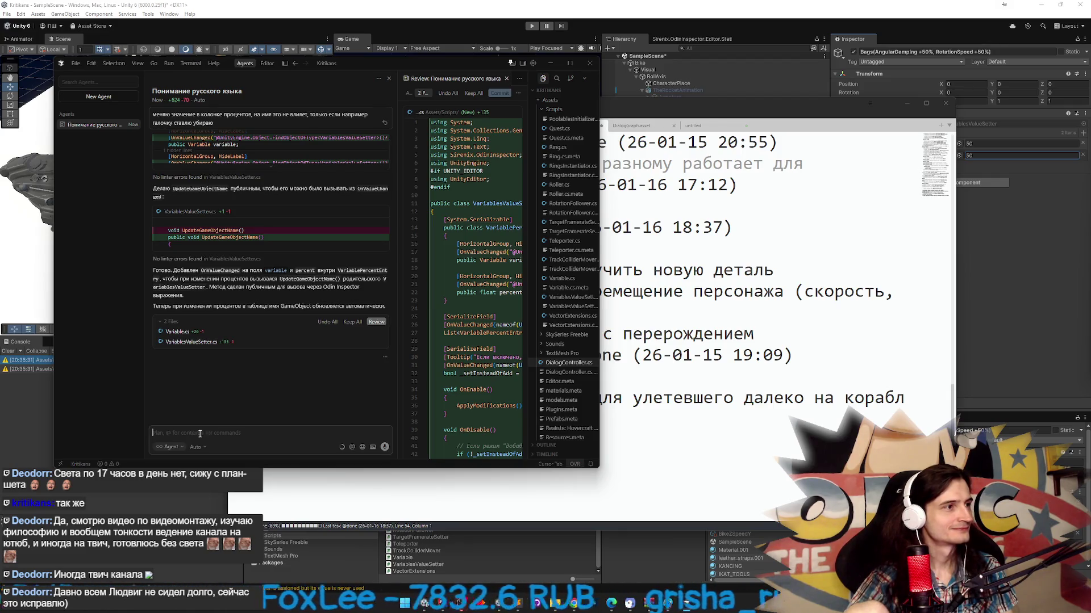
click(550, 63)
- Retest BikeRotationSpeed with 1 then 50, reselect Bags, and widen the hierarchy panel
click(907, 103)
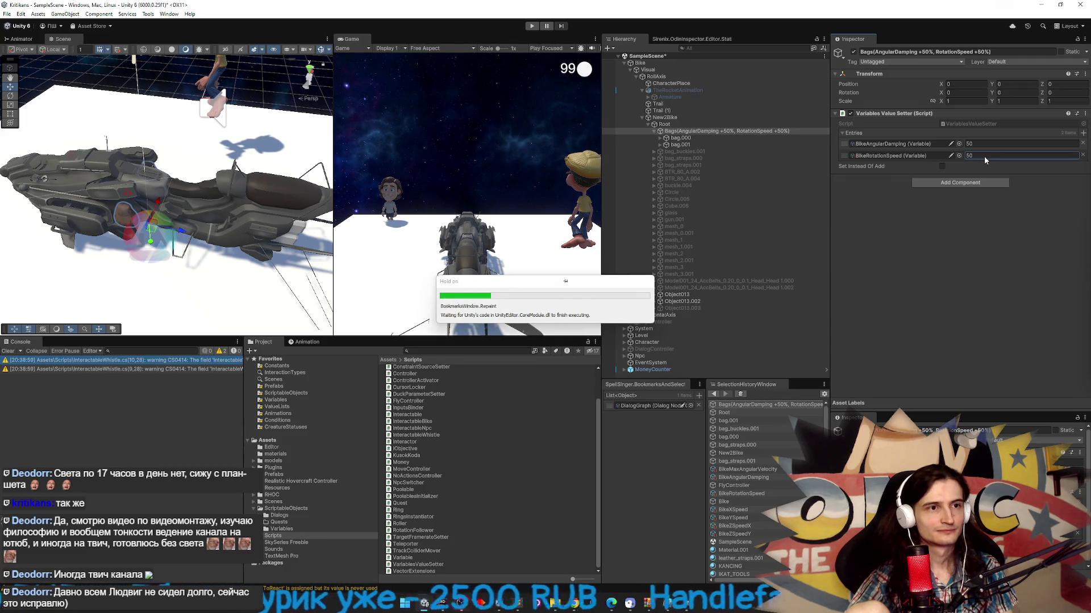
text(1)
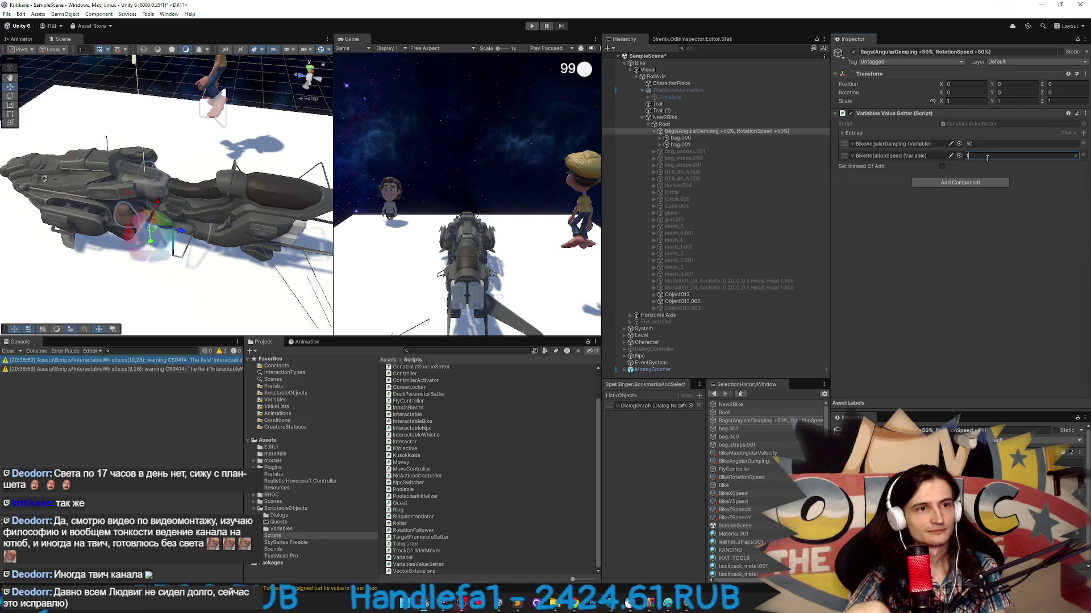
key(BackSpace)
text(50)
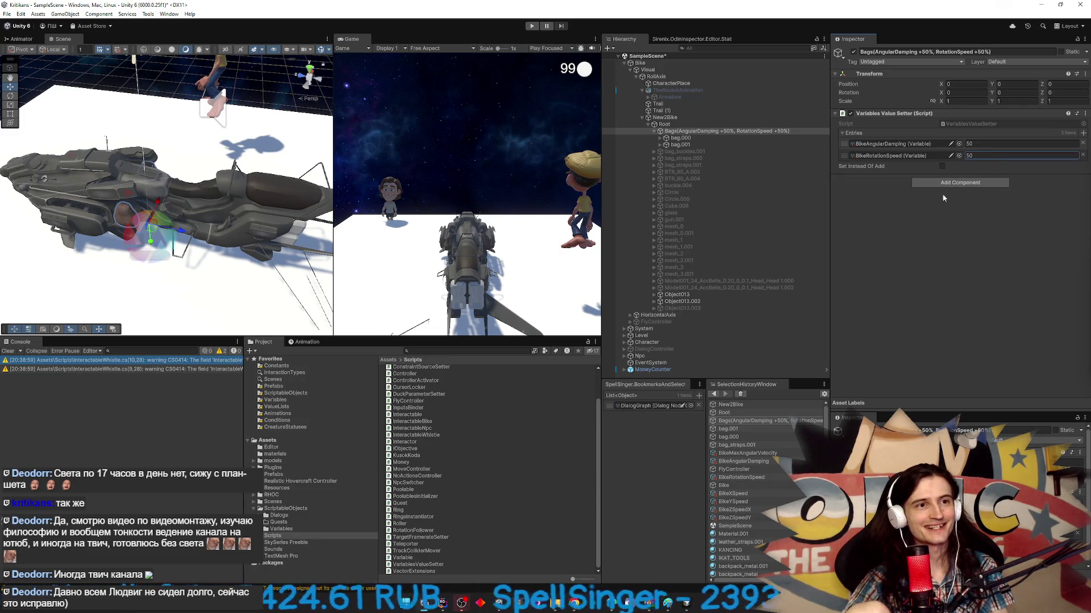
click(765, 132)
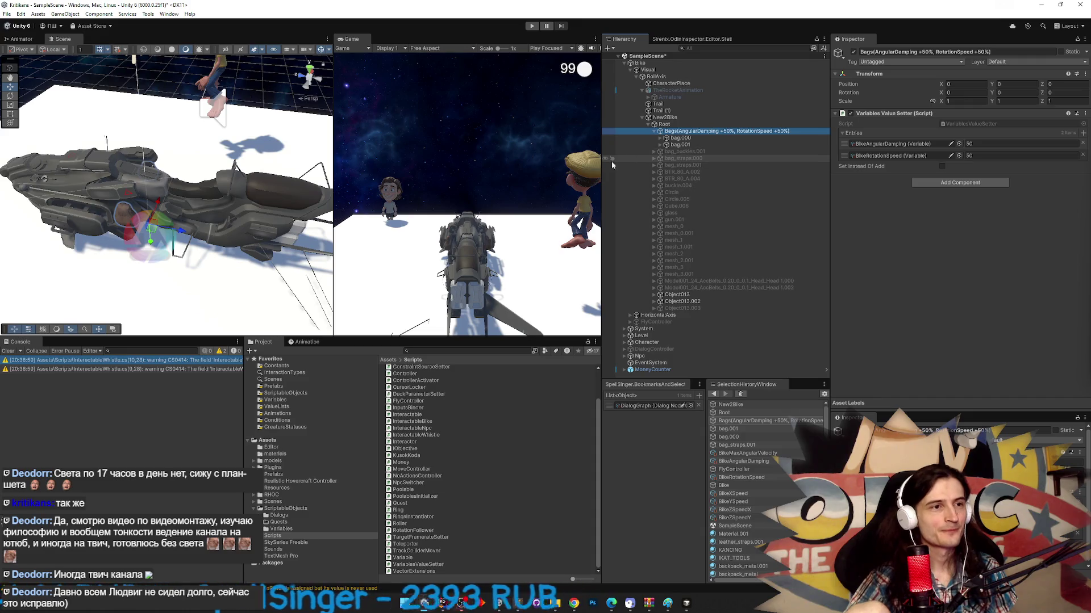
drag(602, 164, 577, 165)
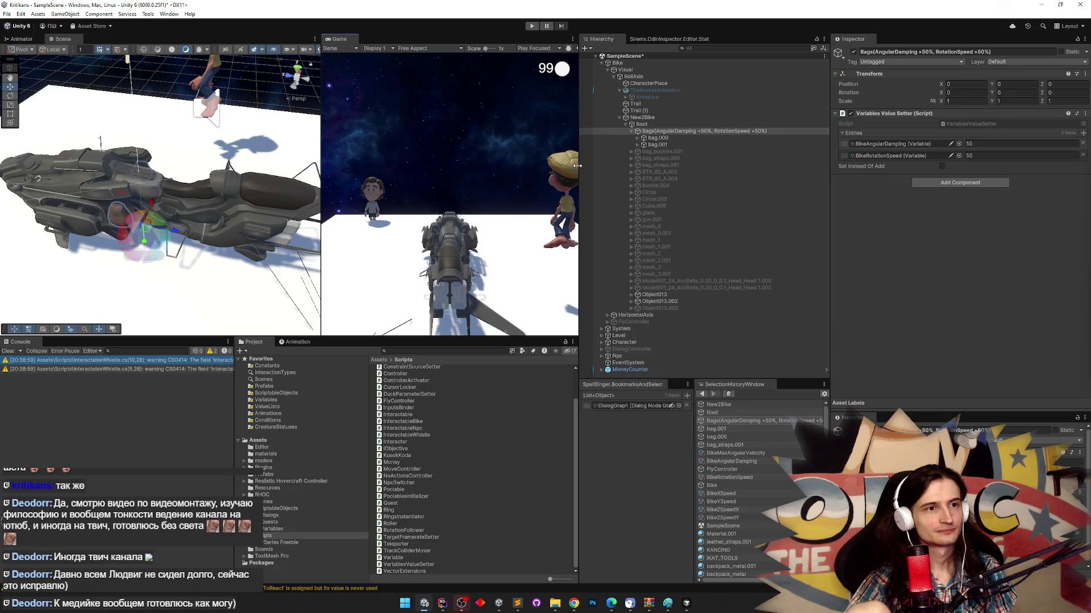
- Ask the Cursor agent to shorten each name's first word to three letters, like rotSpeed
click(668, 606)
text(пусть перв)
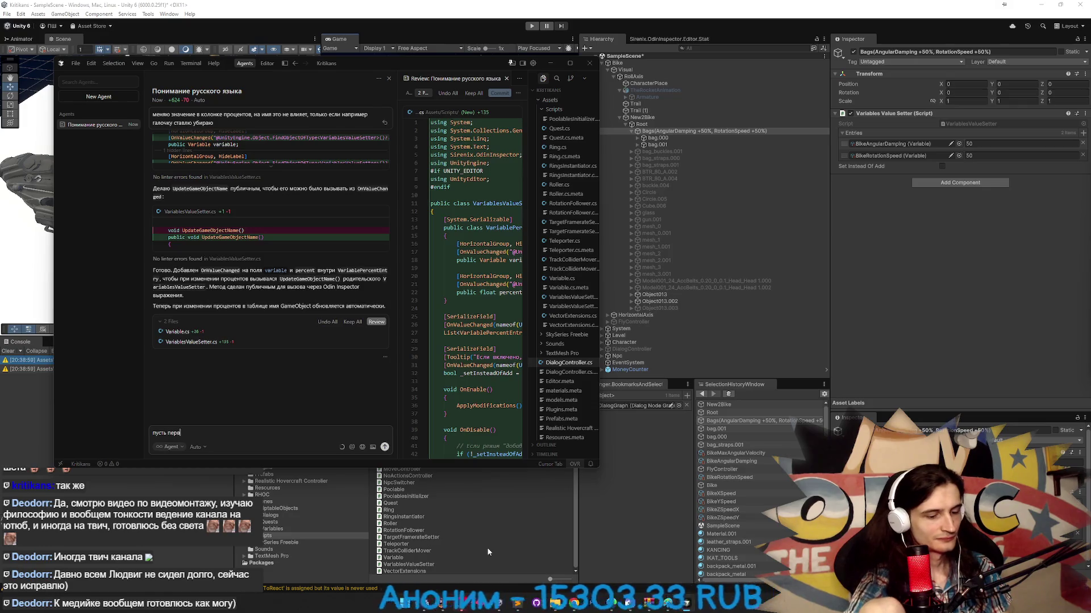
text(ое слово в имен)
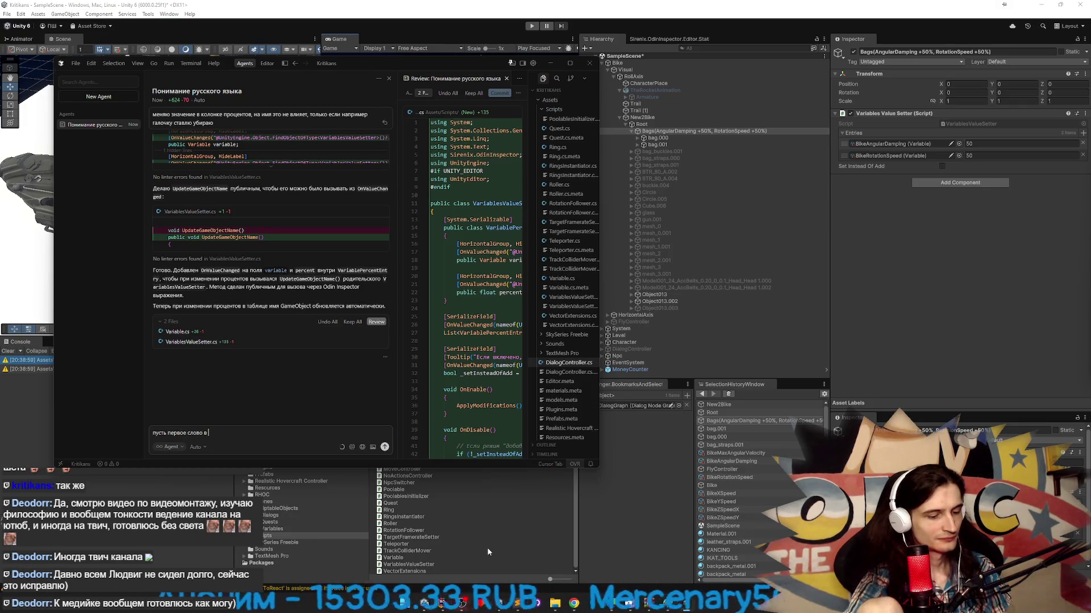
text(и будет)
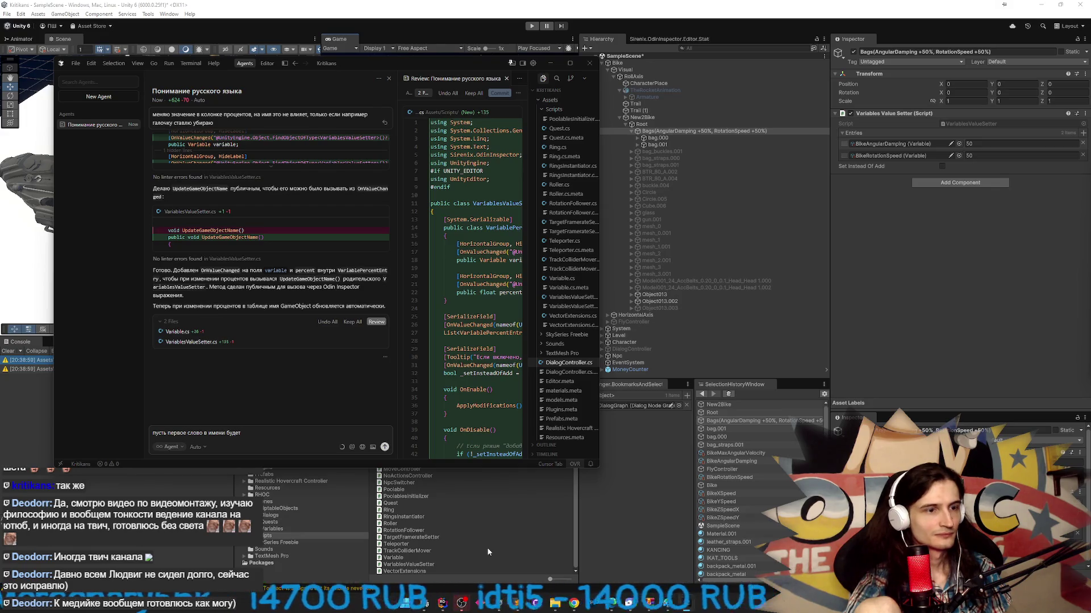
text( 3)
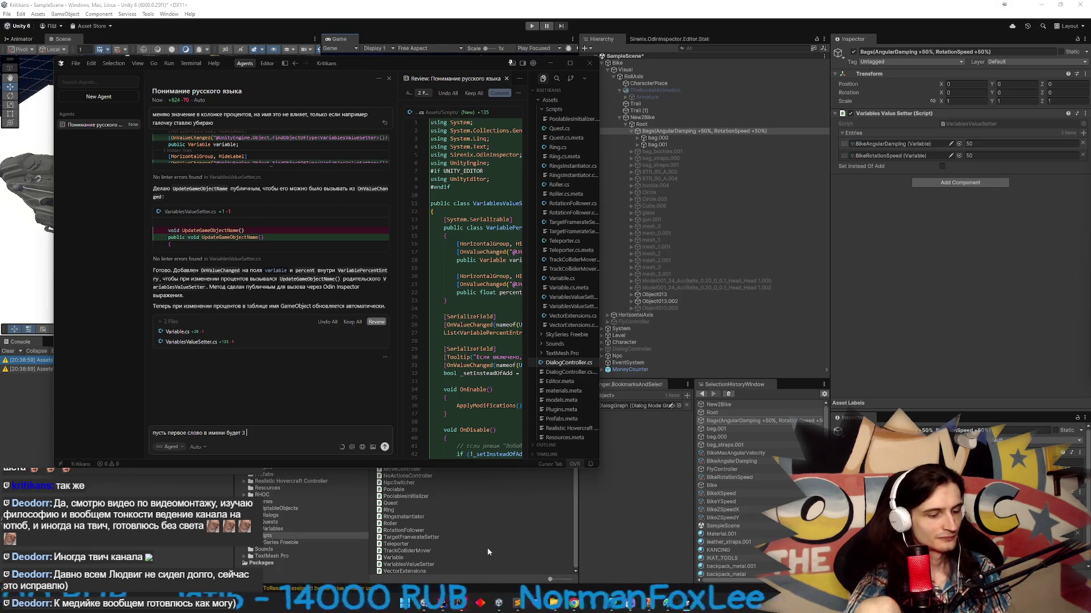
text( буквами, )
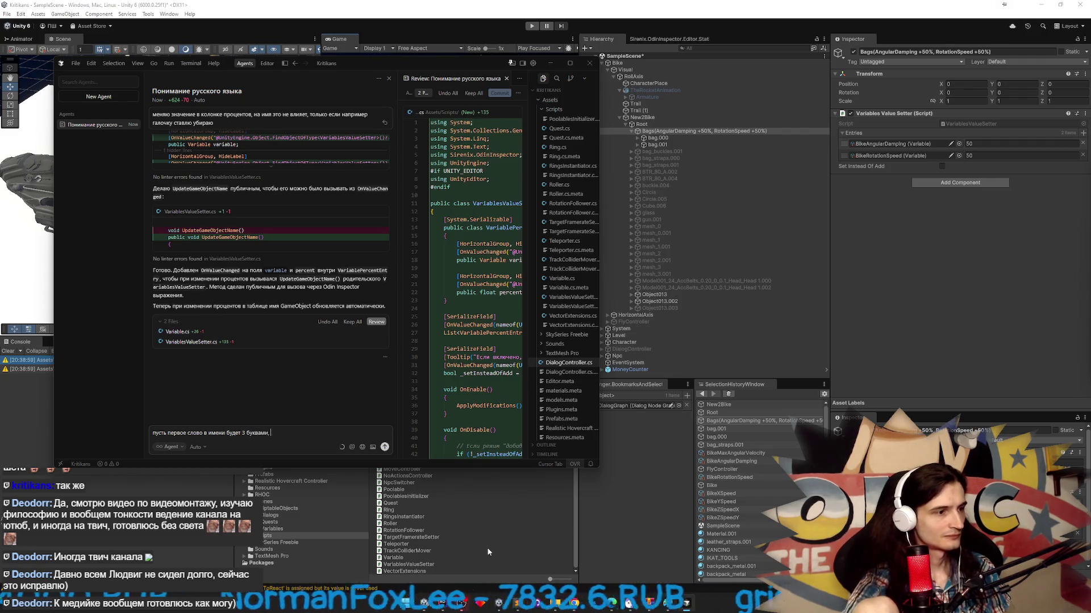
text(например rotSpeed вместо RotationSpeed)
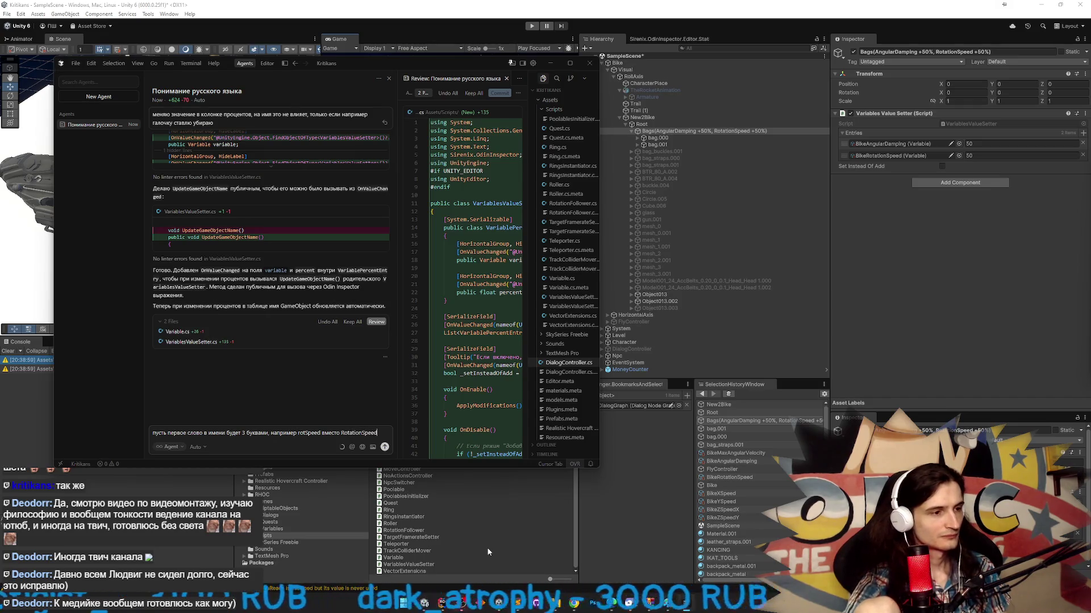
key(Return)
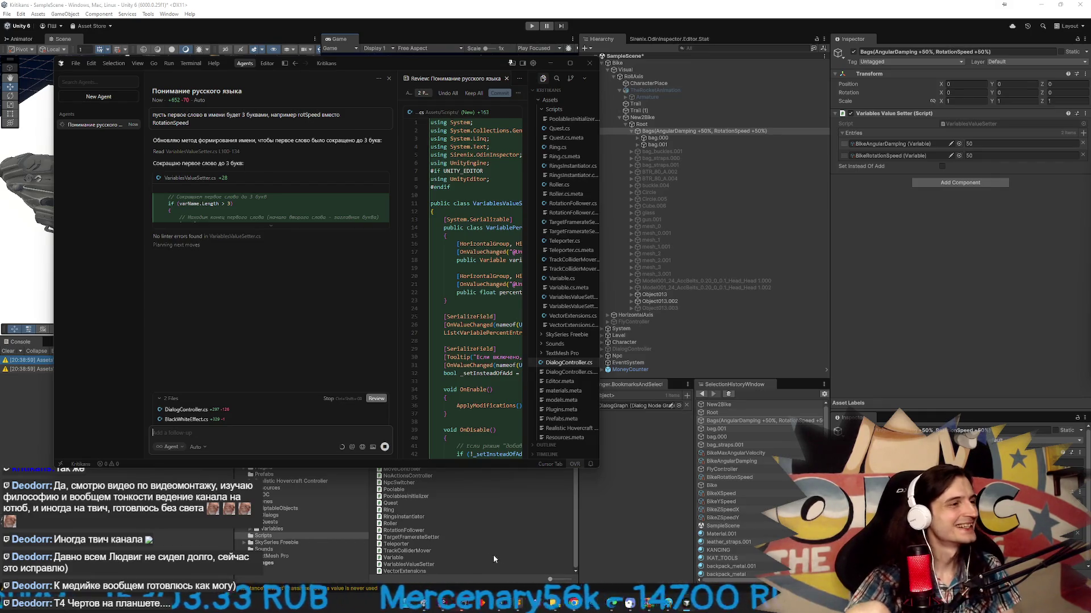
click(550, 65)
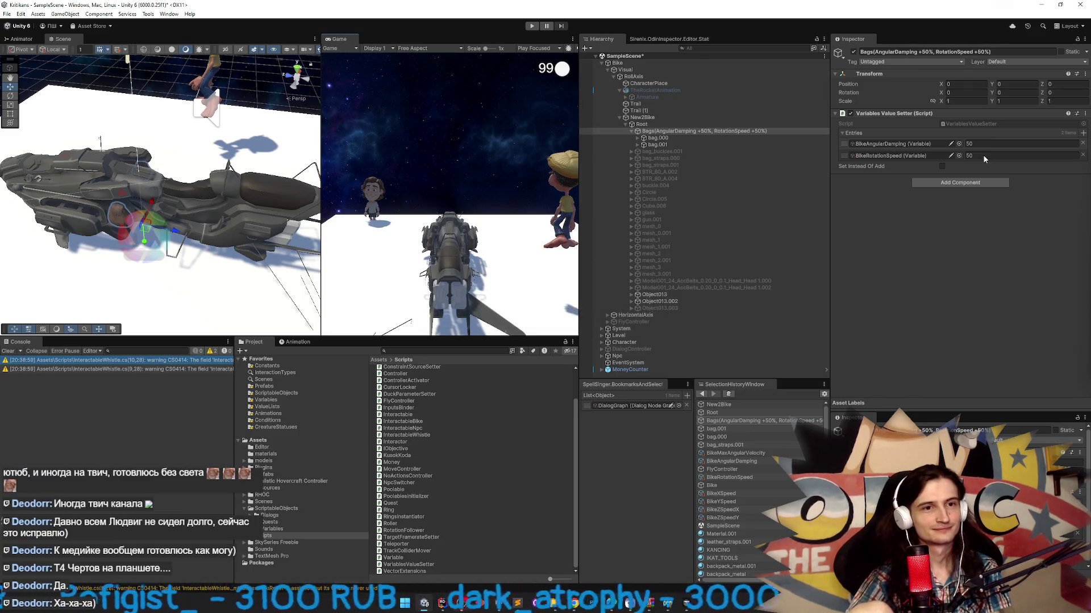
- Set BikeRotationSpeed to 40, renaming the object Bags(angDamping +50%, rotSpeed +40%)
click(983, 155)
text(10)
key(BackSpace)
key(BackSpace)
text(40)
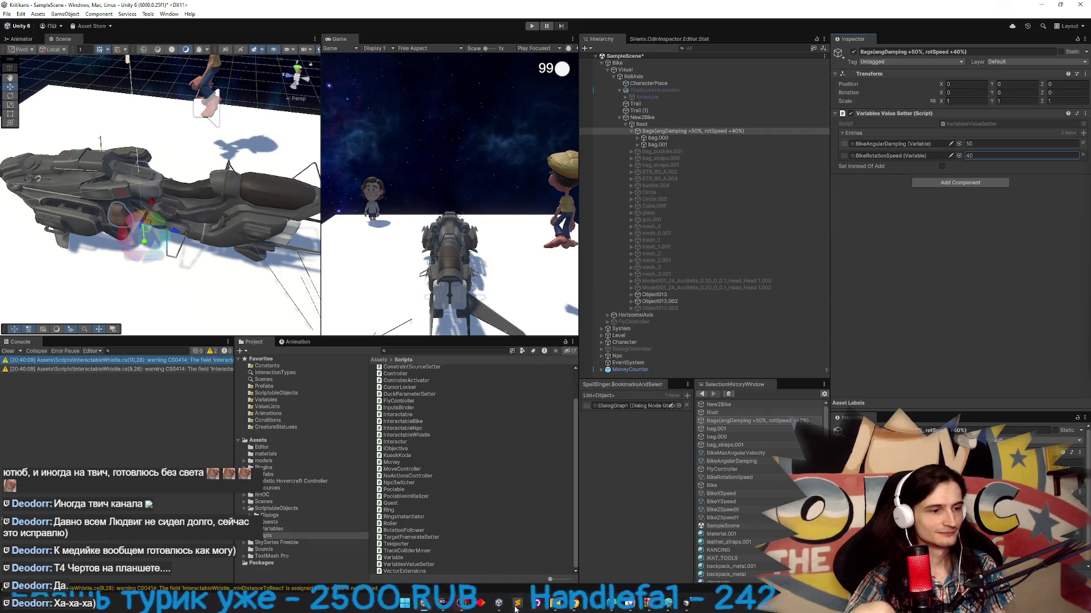
key(alt+Tab)
key(alt+Tab)
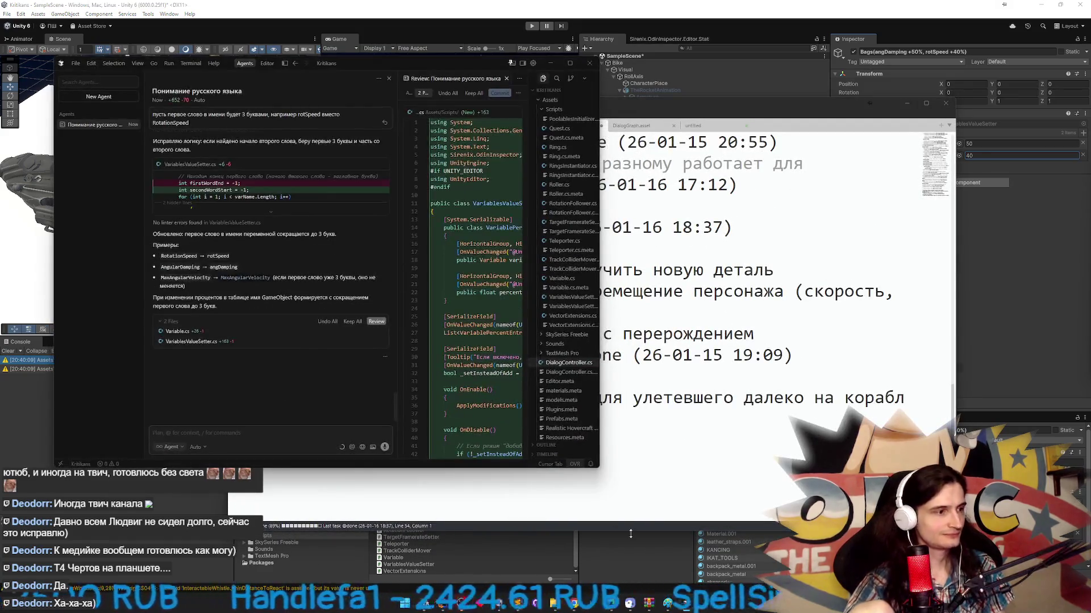
- Ask the Cursor agent to capitalise each shortened first word, then return to Unity
text(c.jkmijq,)
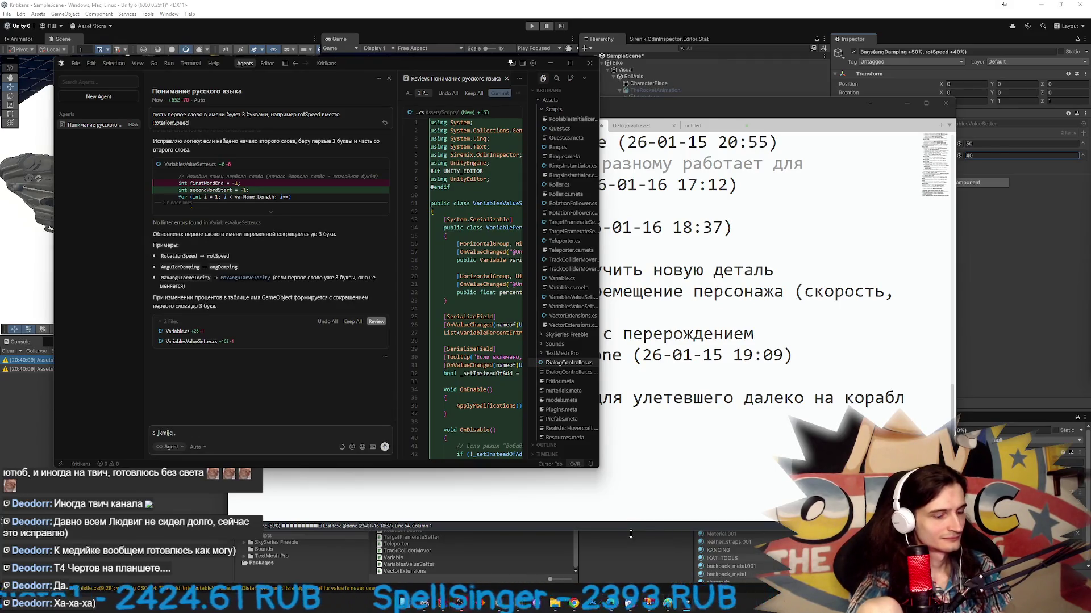
key(BackSpace)
key(BackSpace)
key(BackSpace)
text(три буквы пишет с маленькой, пусть начинае)
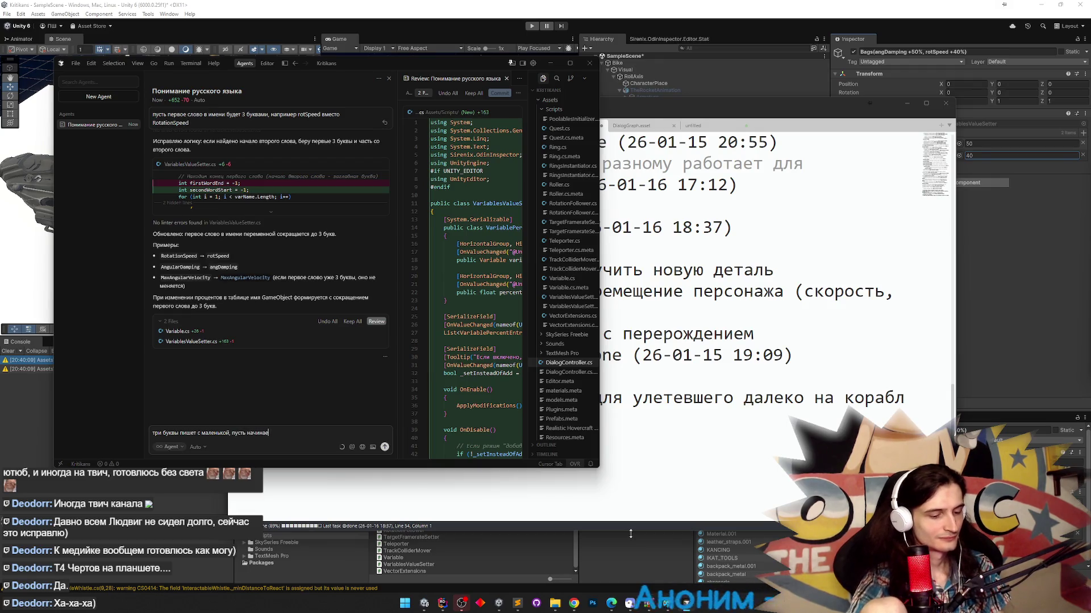
text(т с большой буквы)
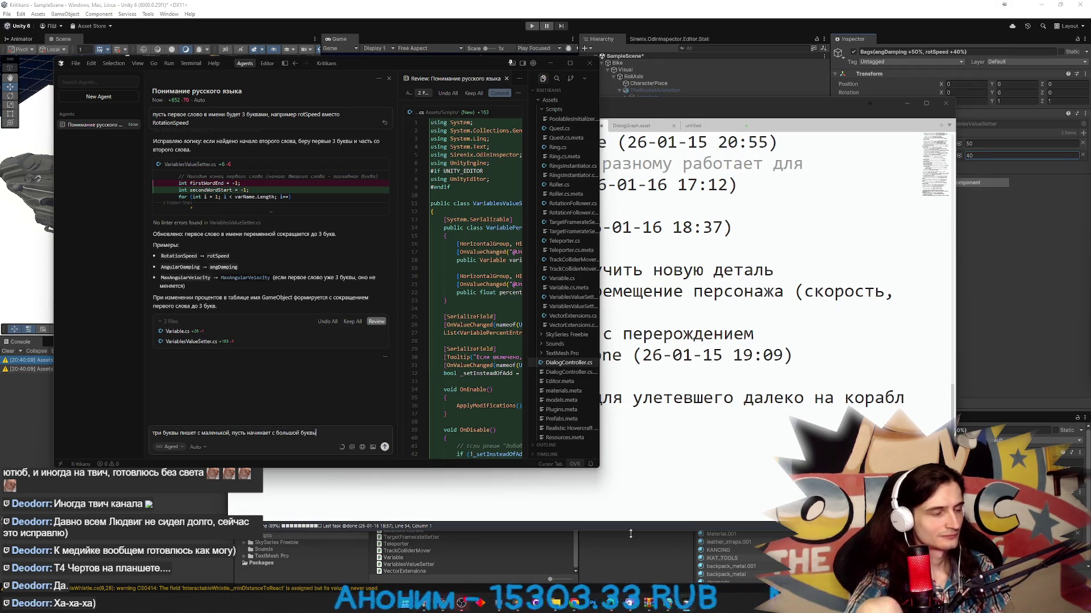
key(Return)
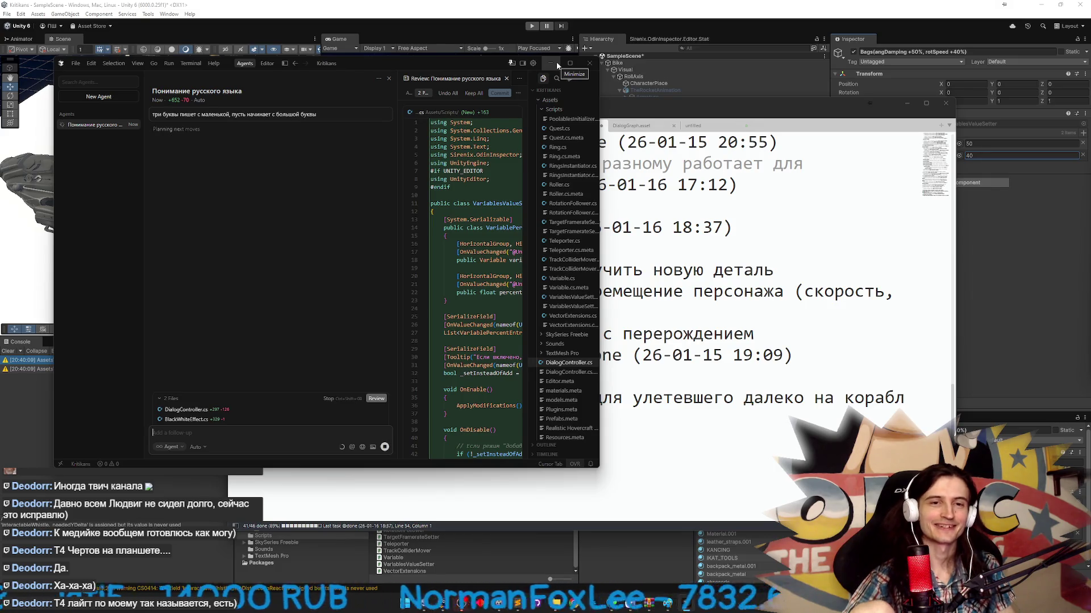
click(907, 104)
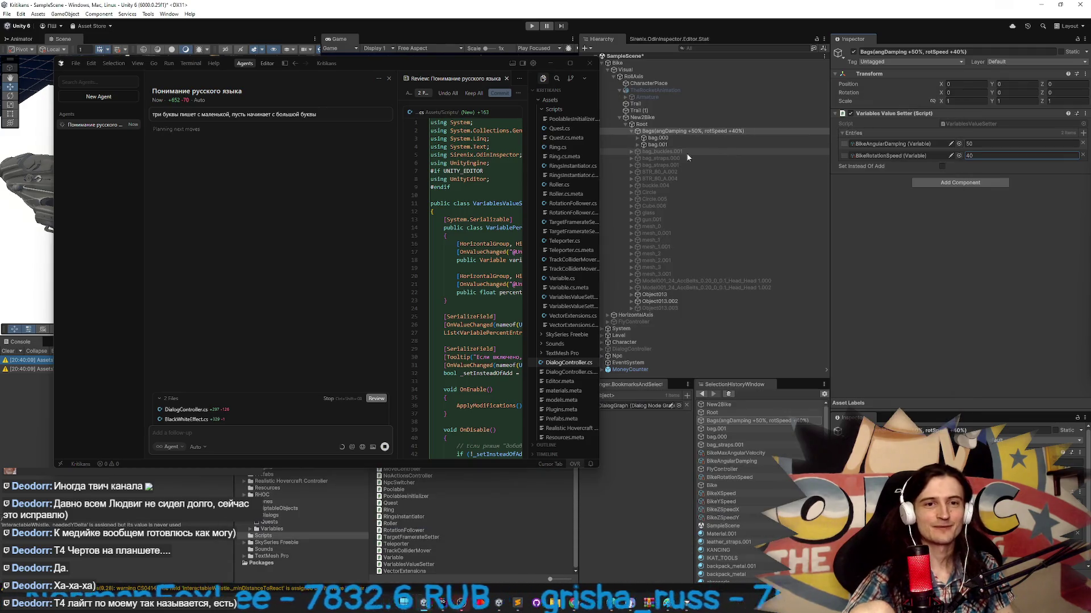
click(553, 63)
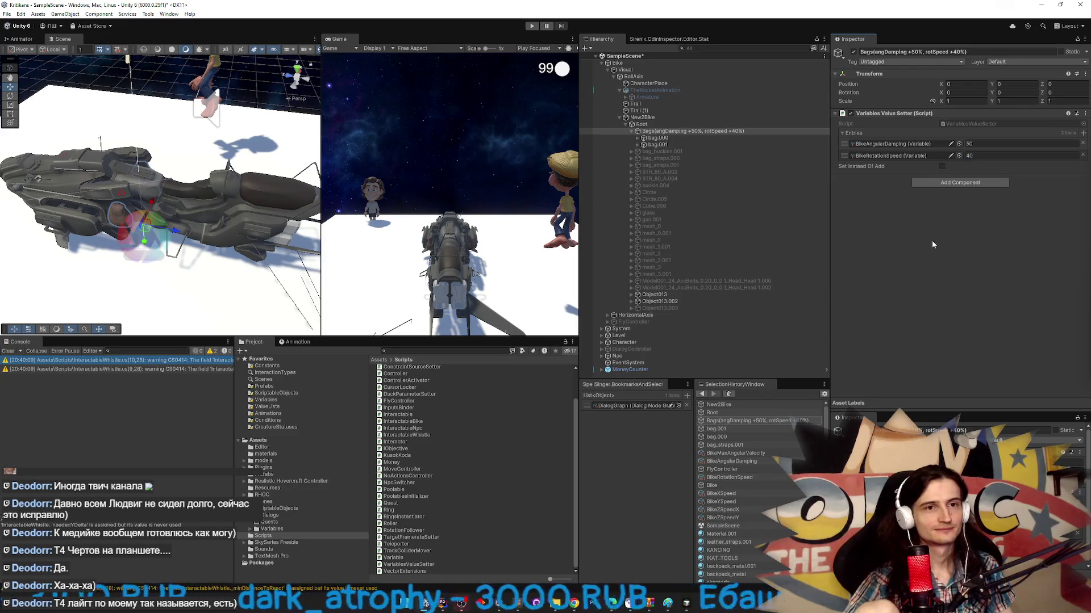
- Commit the rotation speed value, open new2 bike.zip from the desktop, then bring Cursor back
click(943, 216)
key(super+d)
click(498, 604)
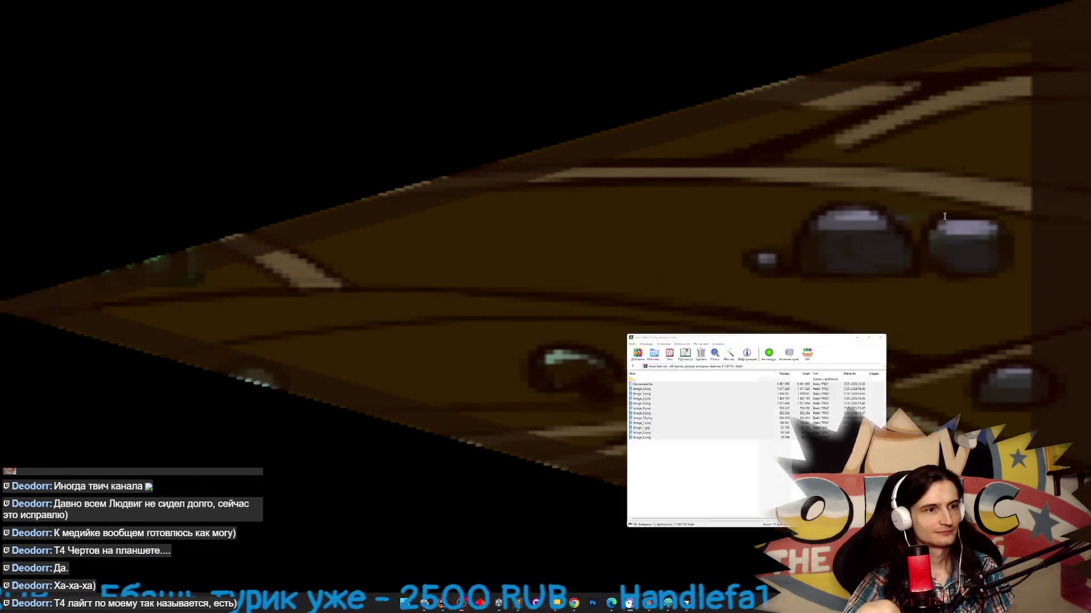
click(424, 603)
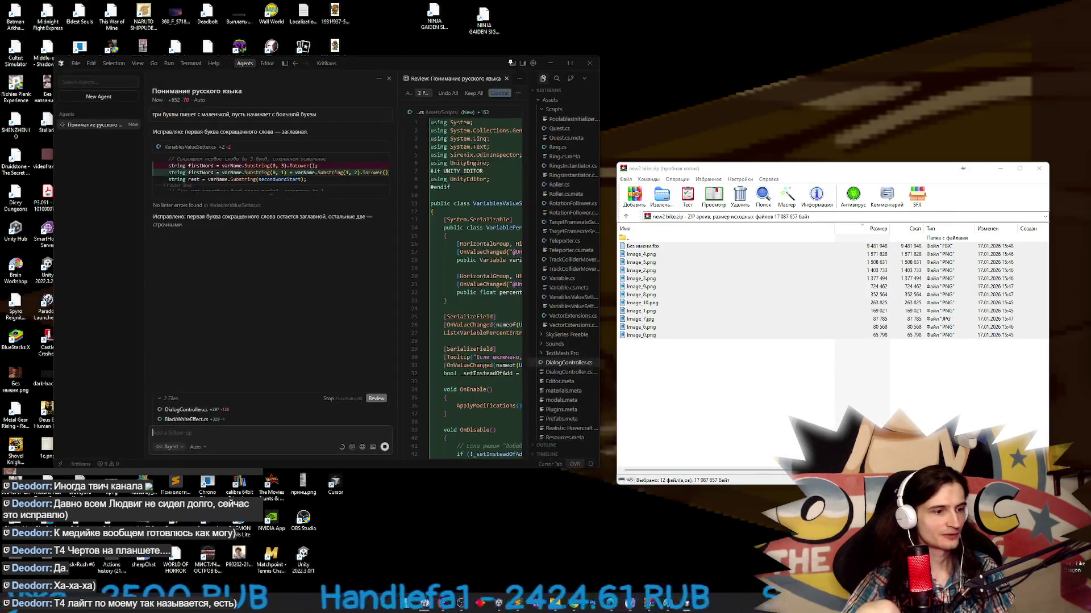
mouse_move(446, 605)
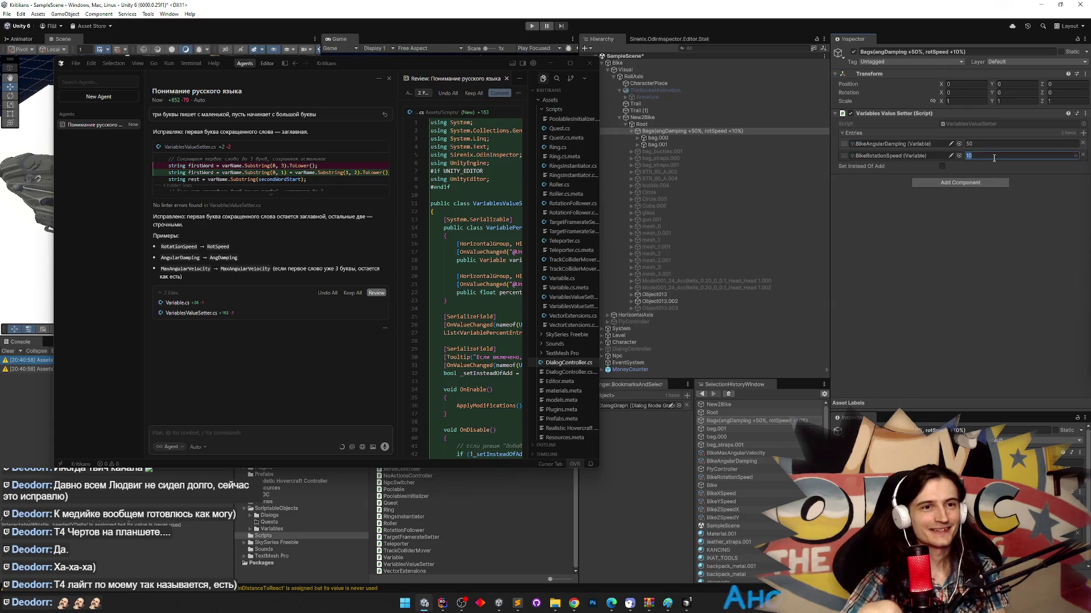
- Set BikeRotationSpeed to 50, giving the name Bags(AngDamping +50%, RotSpeed +50%), then play the scene
text(10)
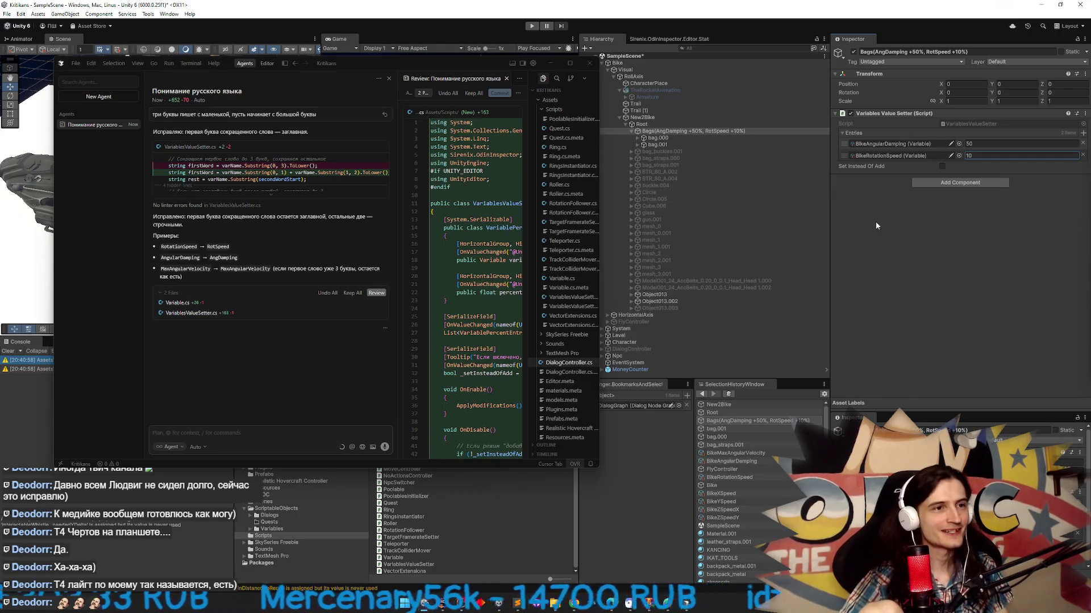
click(554, 64)
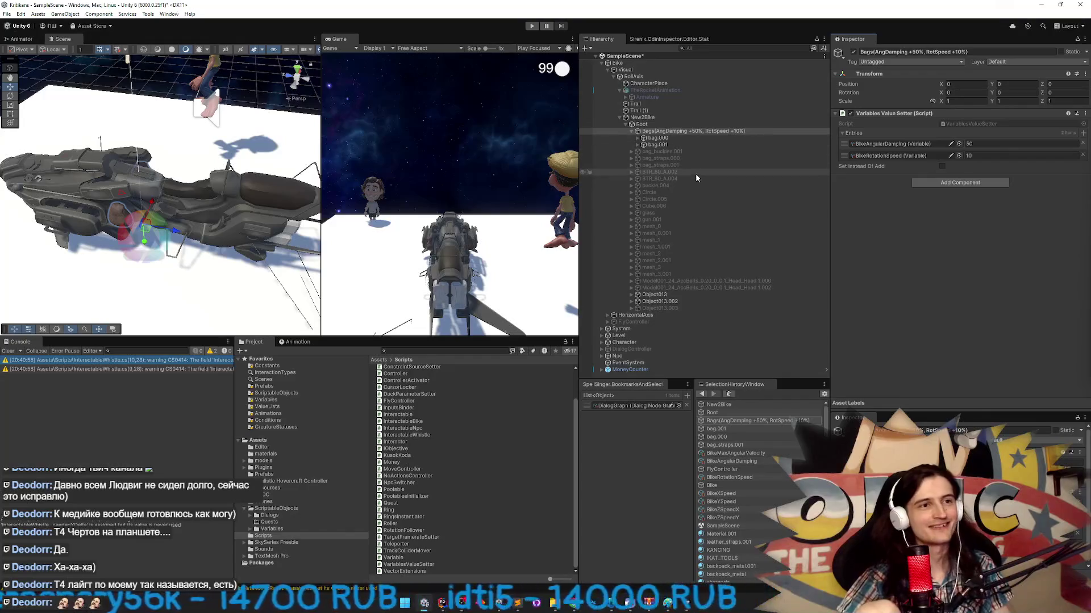
text(50)
click(749, 129)
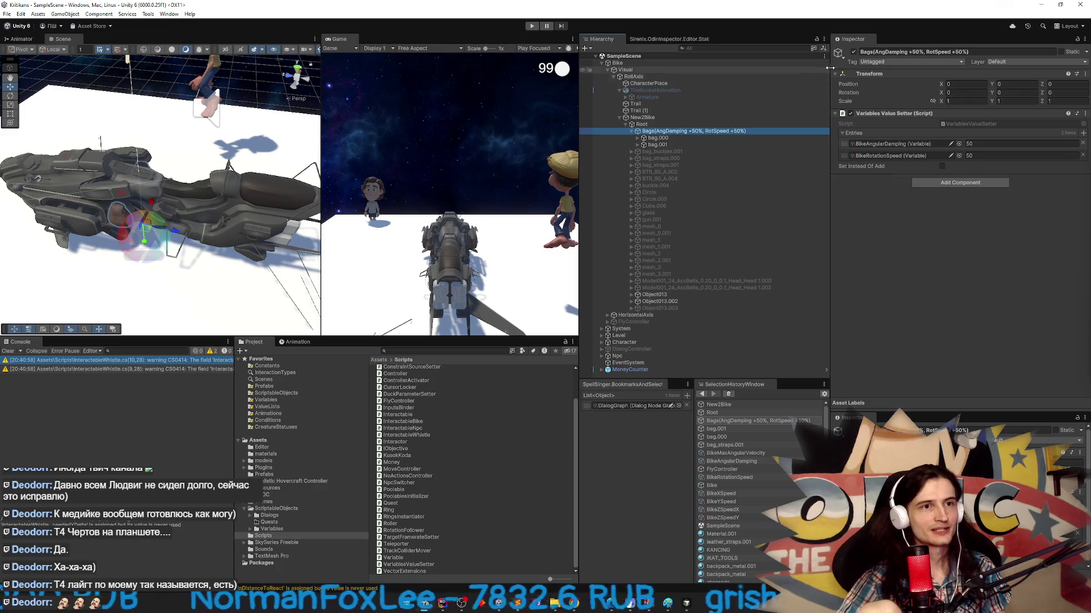
click(854, 51)
key(ctrl+p)
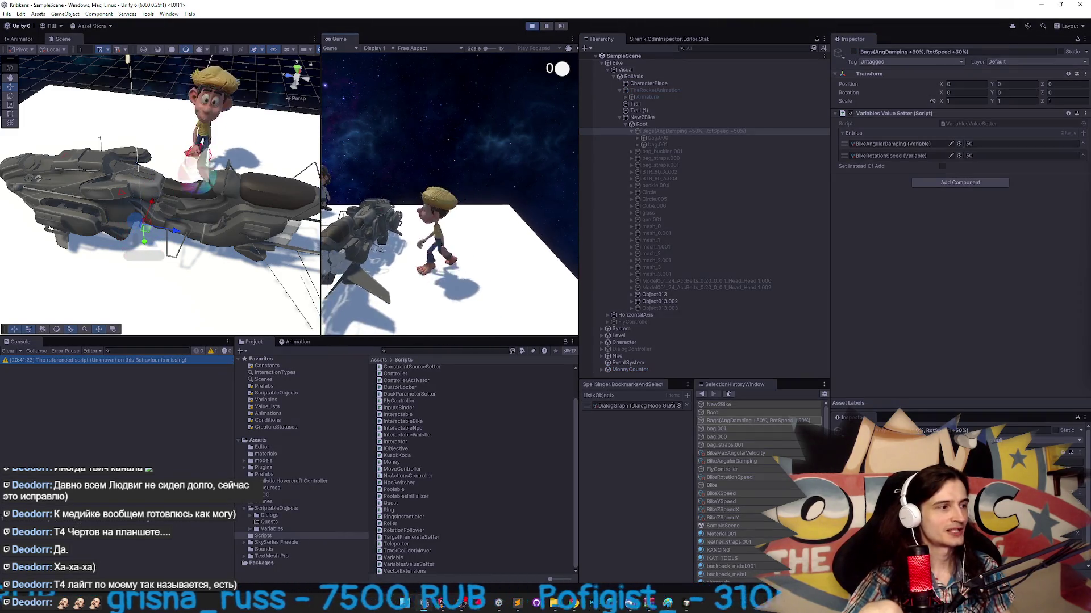
- Stop Play mode and inspect the tripo_node NPC object with the missing script component
key(super)
key(super)
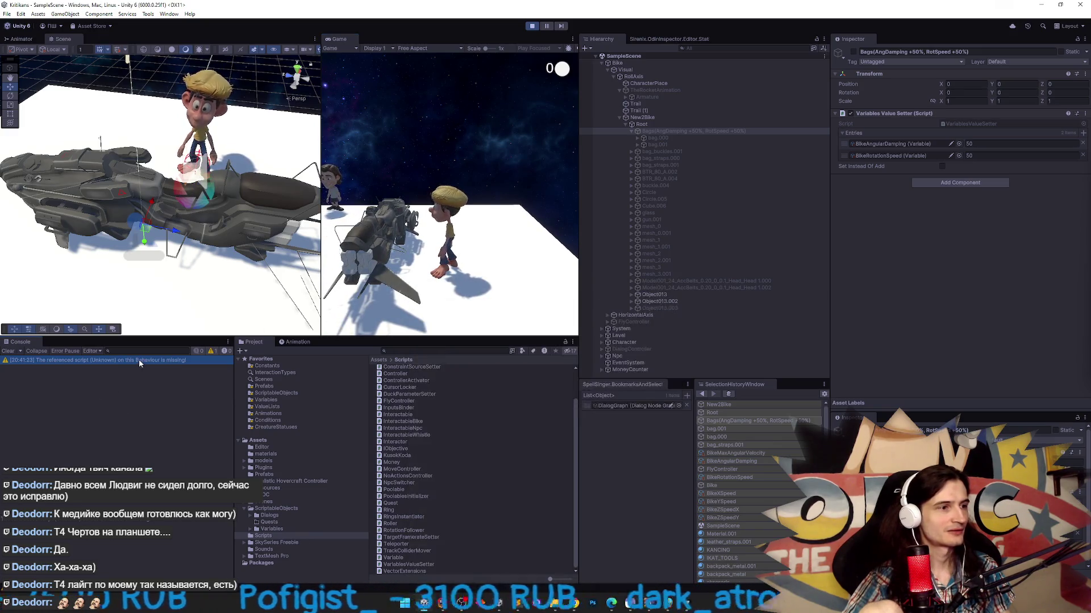
key(ctrl+p)
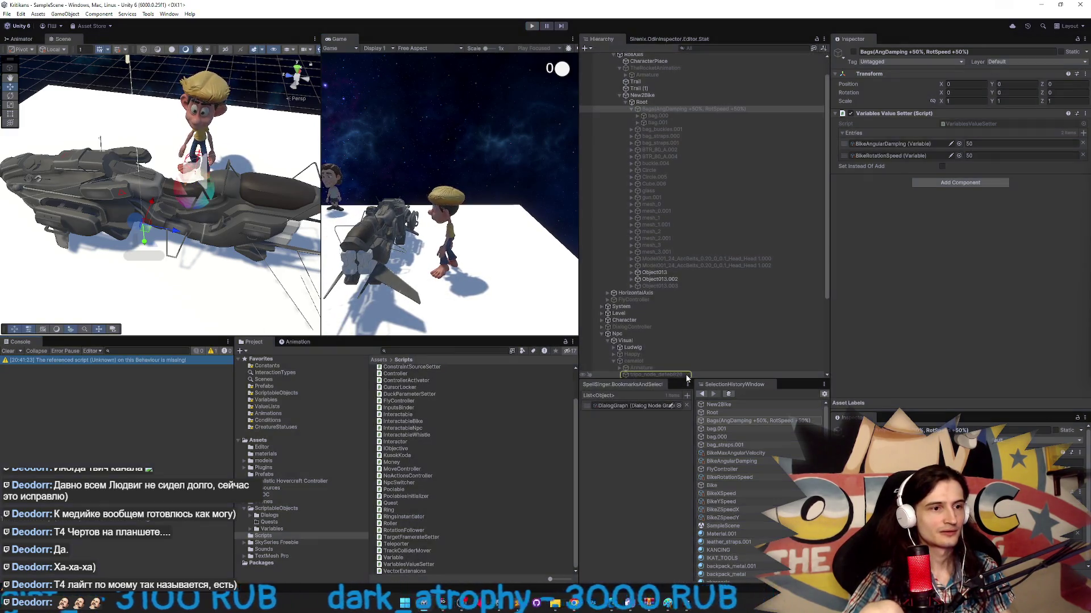
click(683, 376)
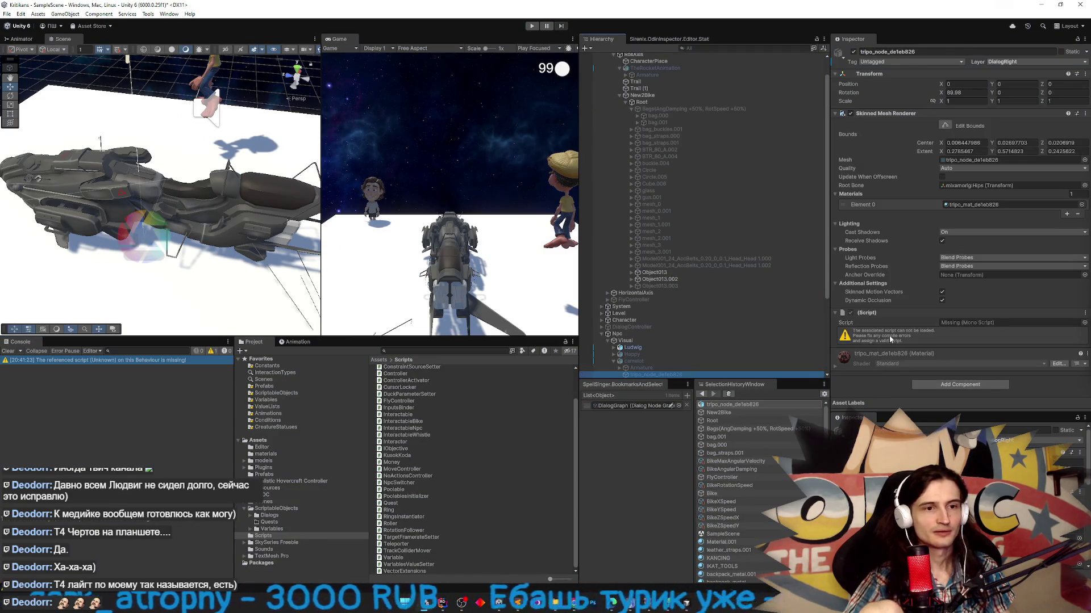
scroll(700, 314, down, 2)
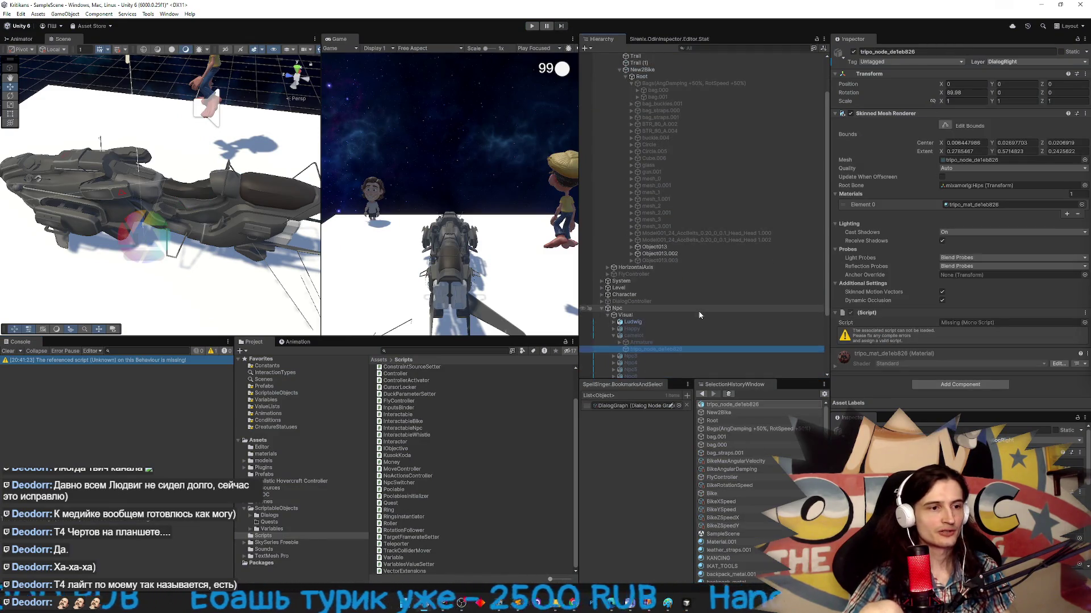